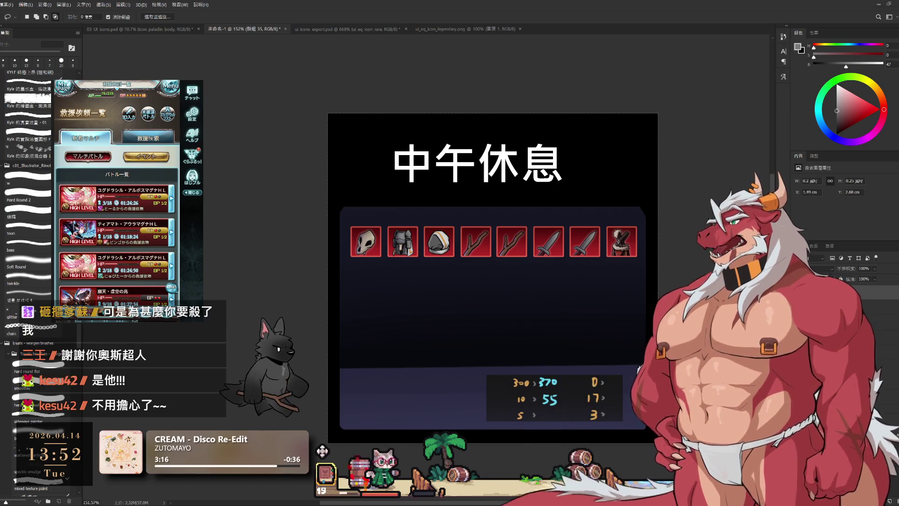
Step: In the reference game, pick a battle from the multi-battle list and confirm the party to start it
left_click(171, 118)
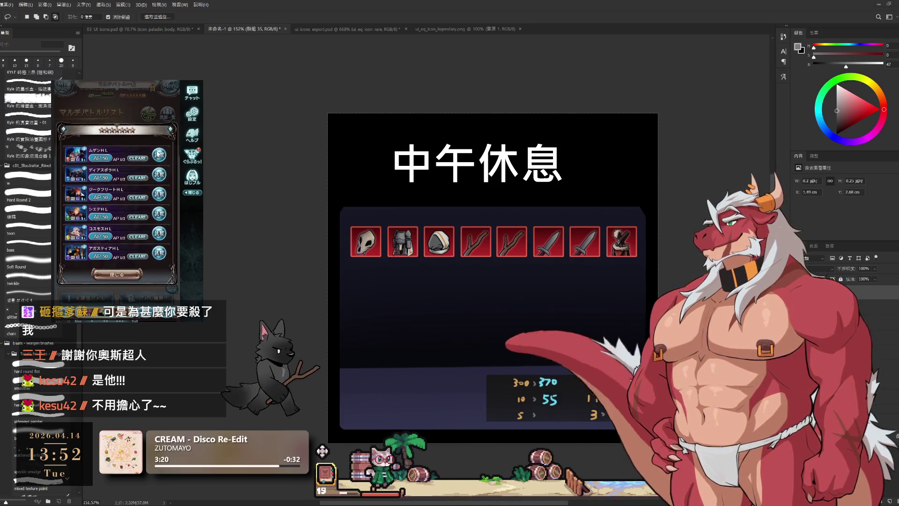
left_click(158, 153)
left_click(157, 279)
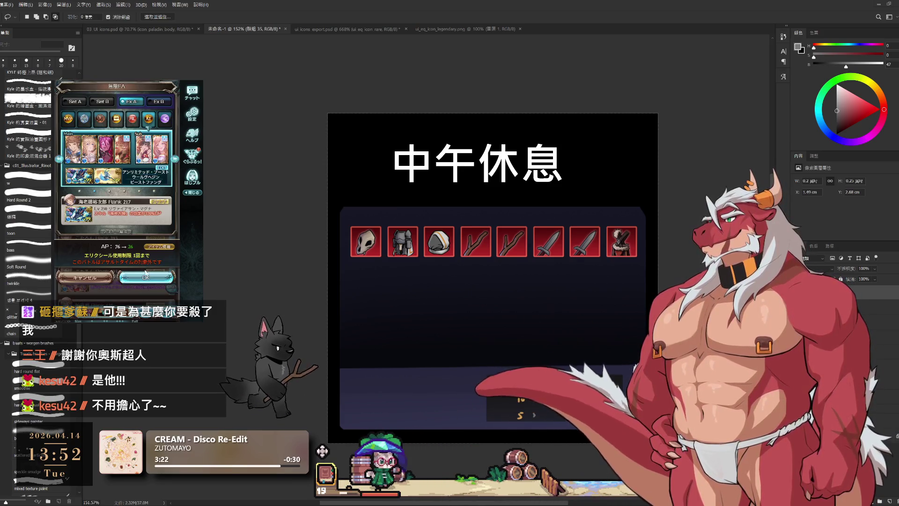
left_click(145, 274)
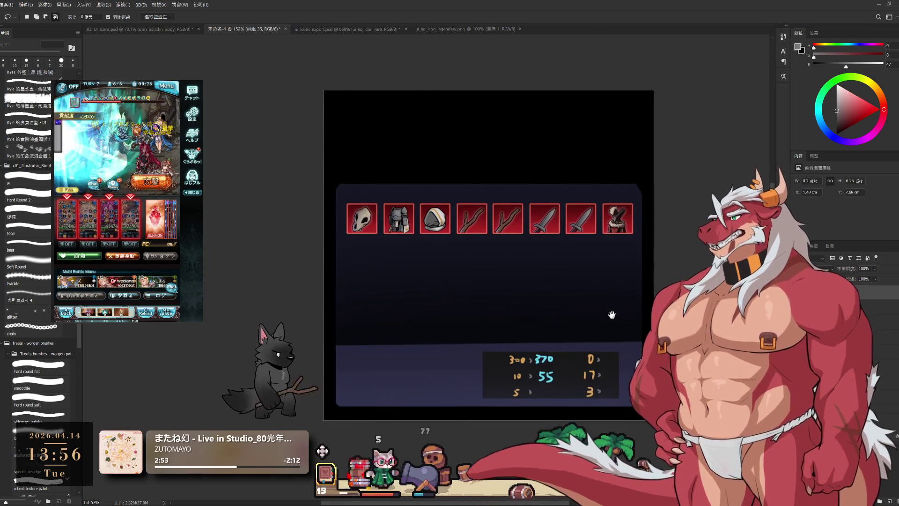
scroll(618, 235, "up", 5)
scroll(593, 243, "down", 3)
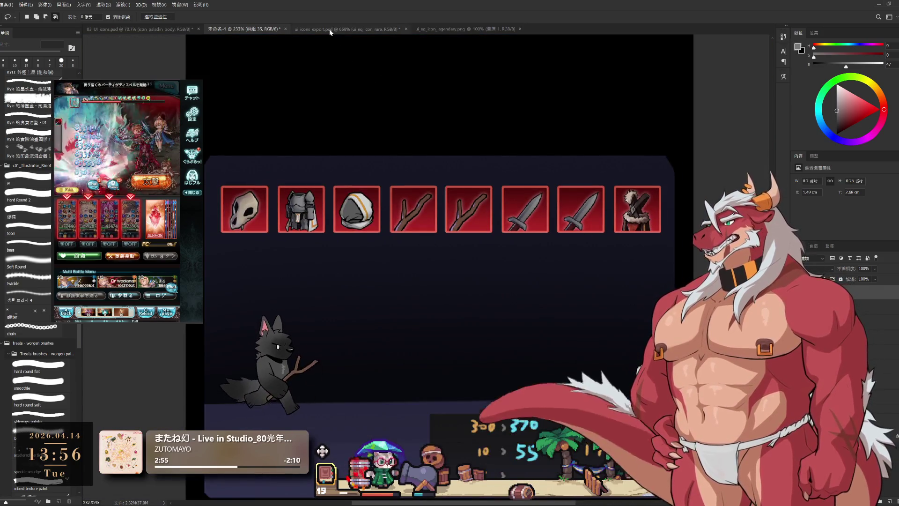
Step: Bring up the 03_UI_icons document, hide the dark stats panel layer, then undo to restore it
left_click(344, 29)
left_click(144, 29)
scroll(541, 258, "up", 2)
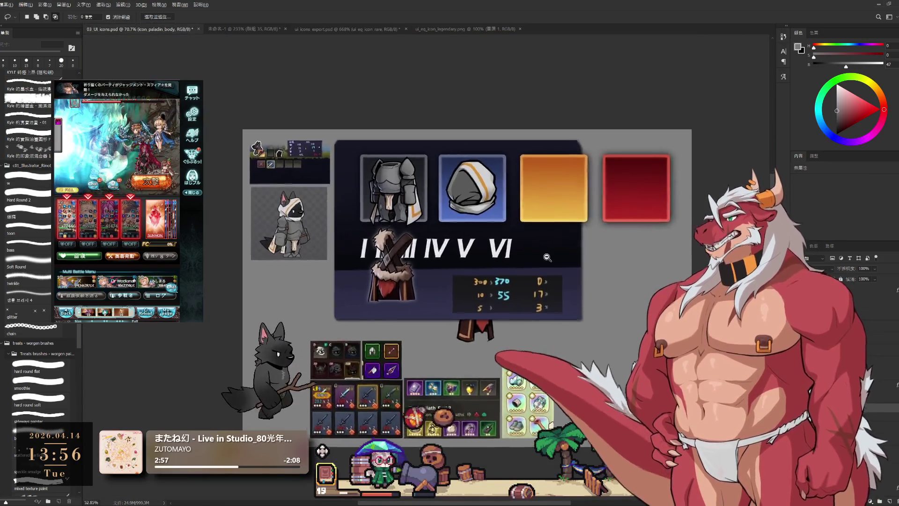
scroll(562, 281, "up", 2)
scroll(596, 310, "down", 1)
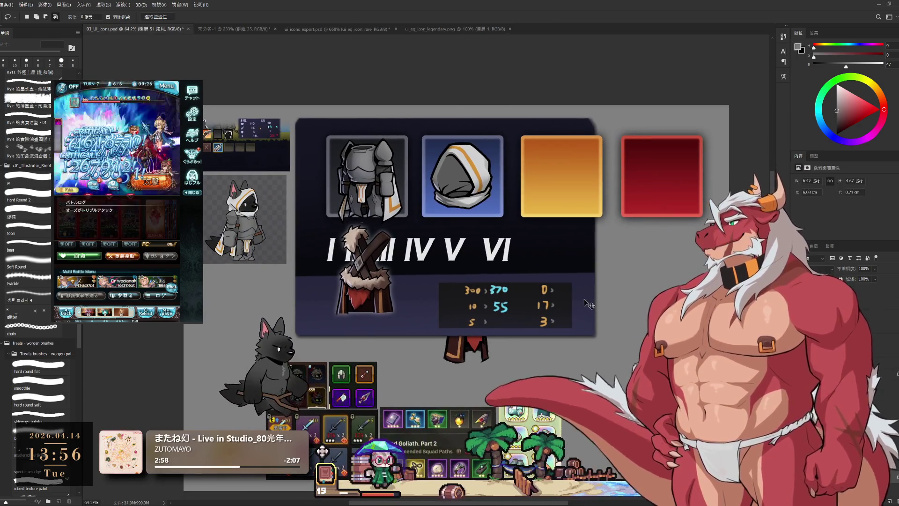
left_click(597, 309)
key("ctrl+z")
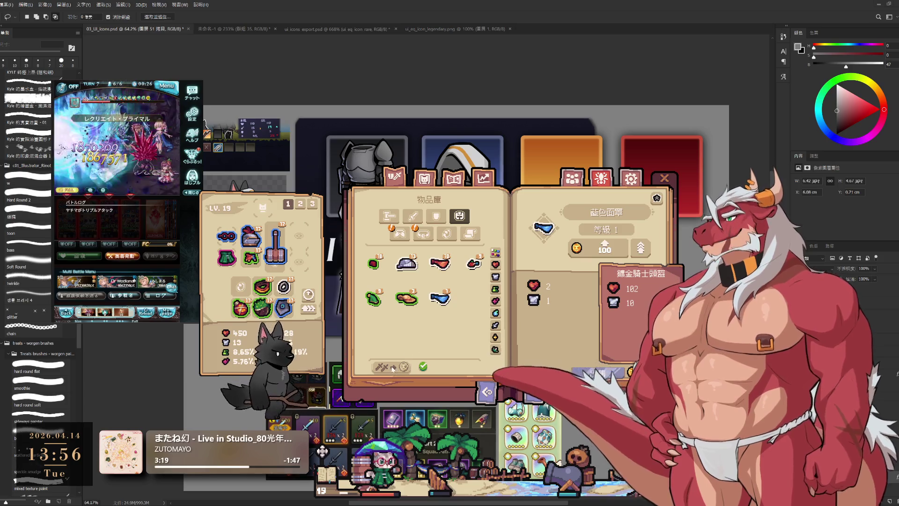
Step: Browse the inventory's equipment categories: cloak, belt, weapon, shield and the following tabs
left_click(400, 234)
left_click(380, 298)
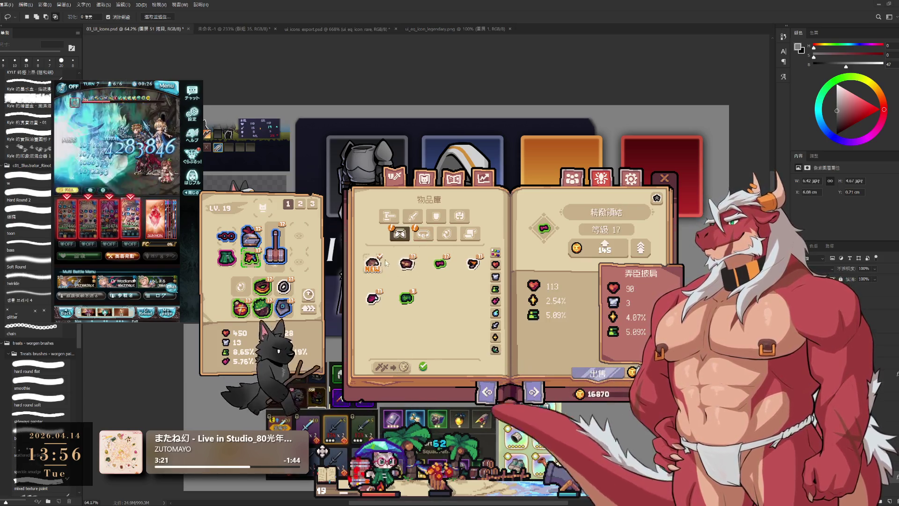
left_click(423, 234)
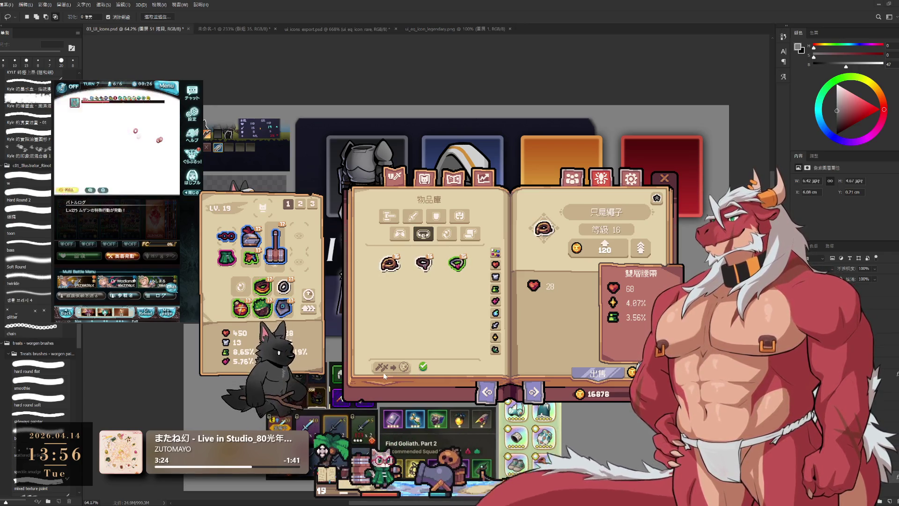
left_click(412, 216)
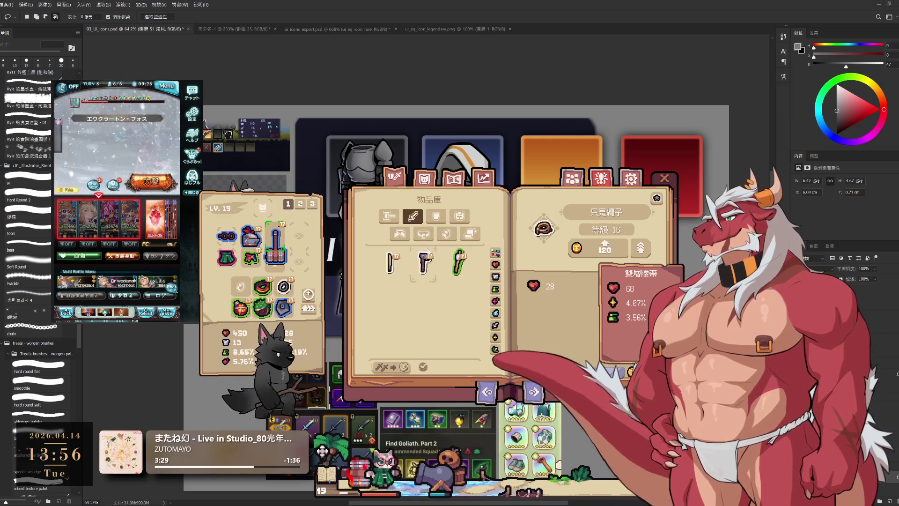
left_click(435, 215)
left_click(461, 216)
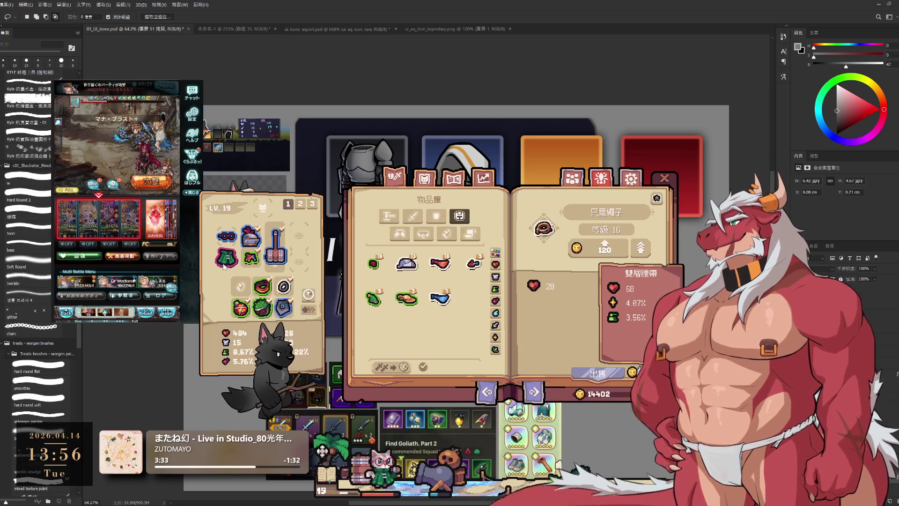
left_click(470, 234)
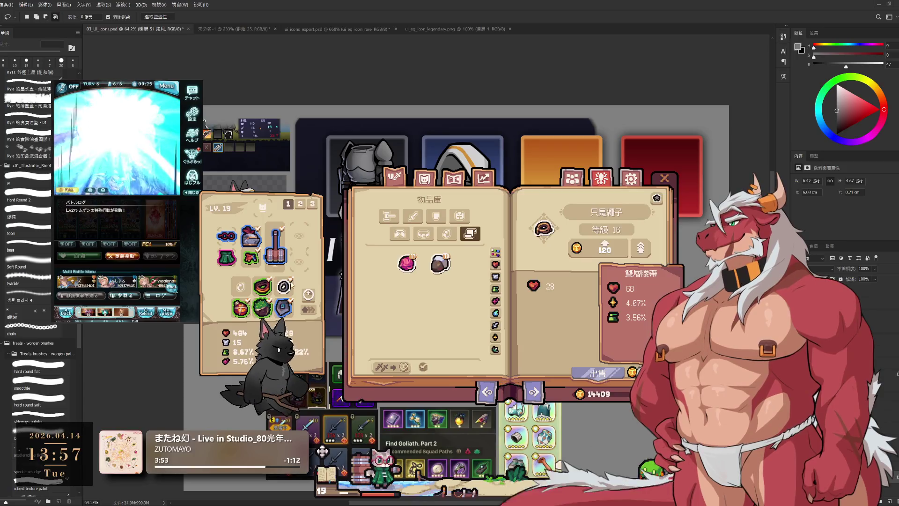
Step: Browse the cosmetics library across its categories
left_click(423, 177)
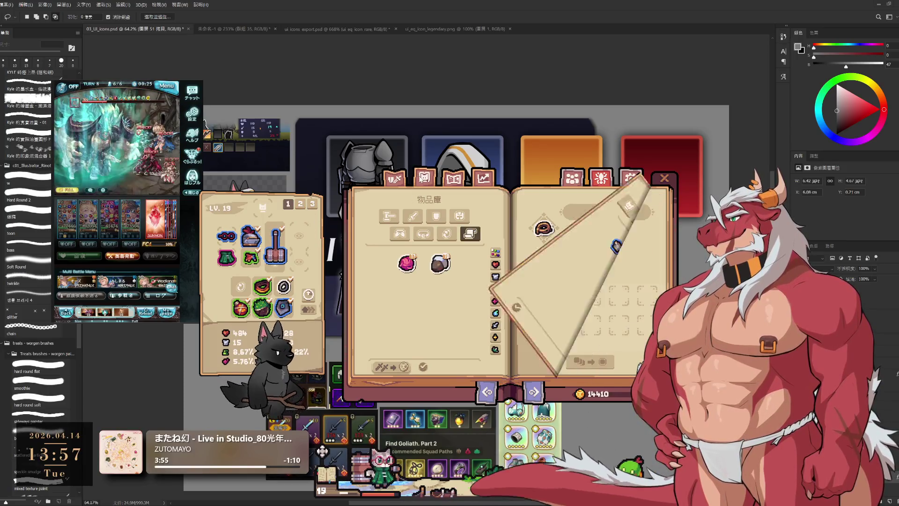
left_click(371, 216)
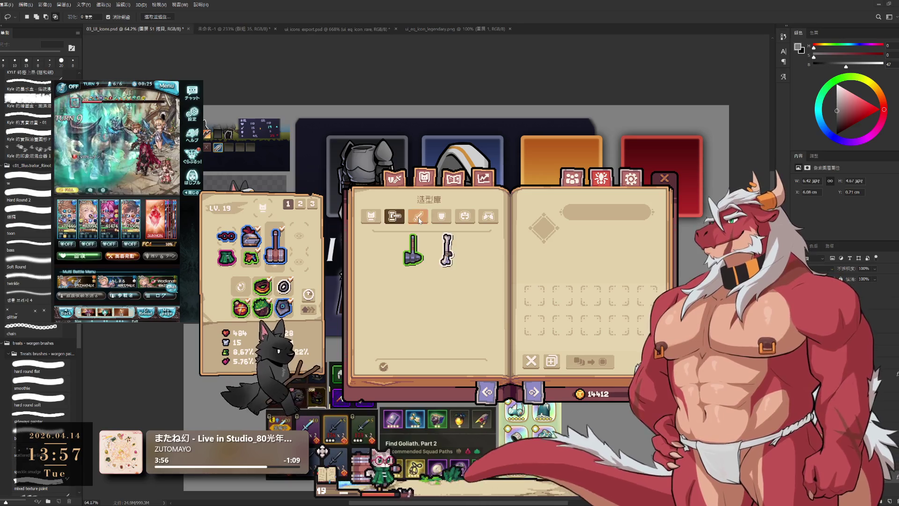
left_click(418, 215)
left_click(465, 216)
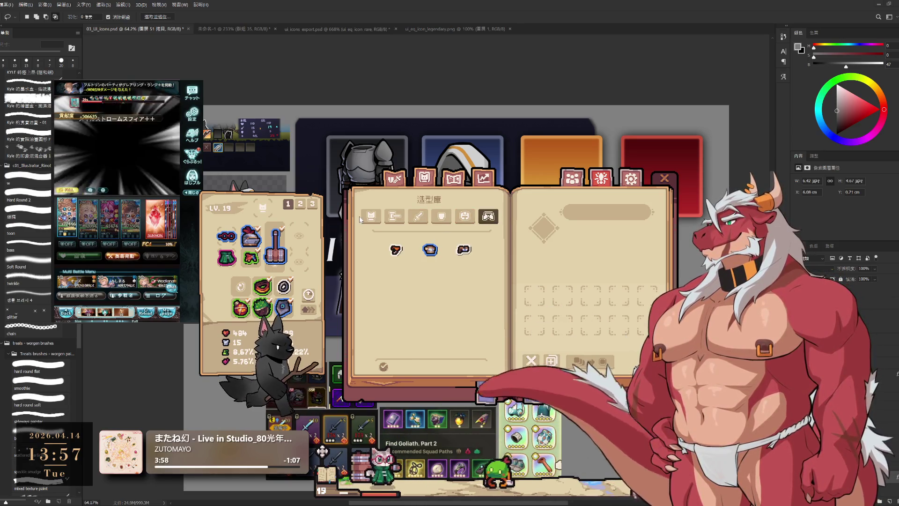
Step: Return to the item library, view the belt/ring pages and collection summary, then go back to the inventory
left_click(484, 178)
left_click(455, 177)
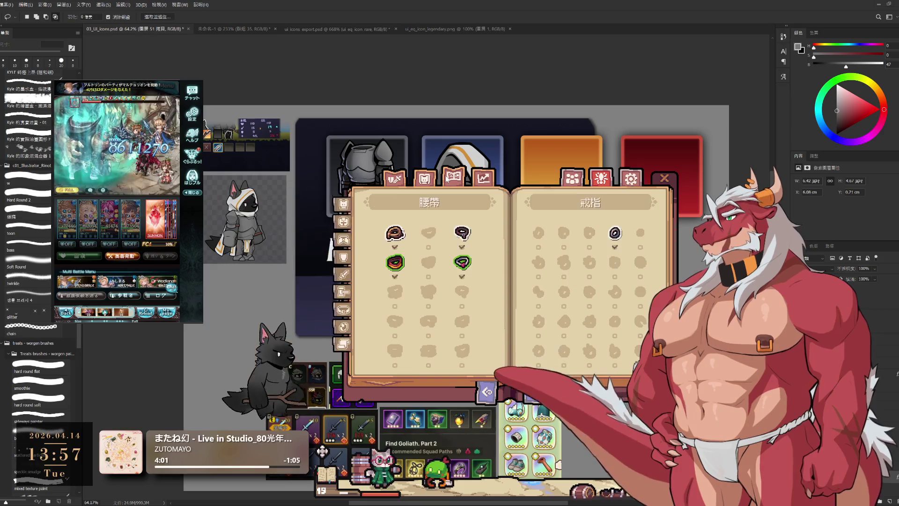
left_click(340, 203)
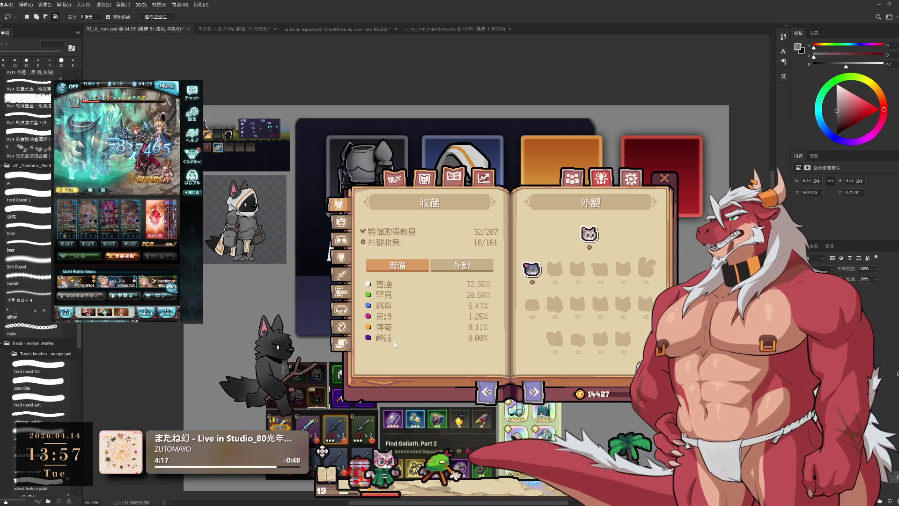
left_click(395, 180)
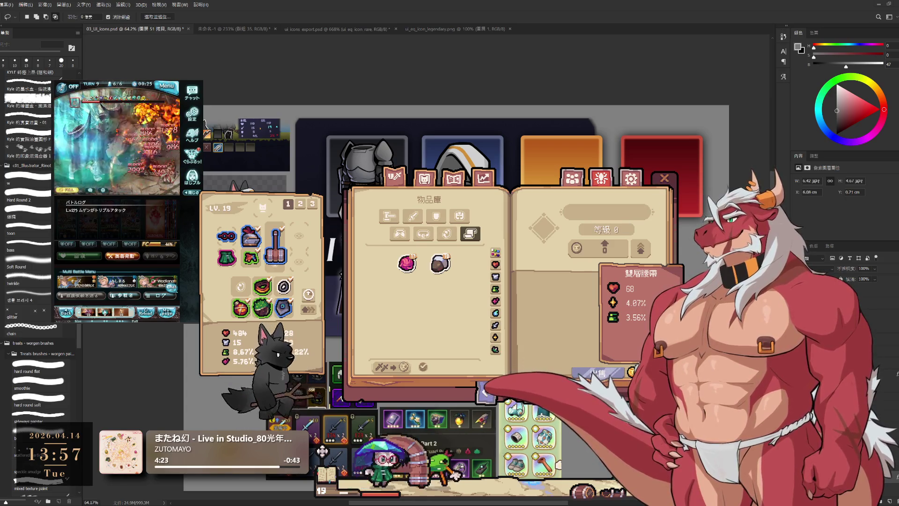
Step: Show the helmet collection page and move the book window up and to the left
left_click(453, 178)
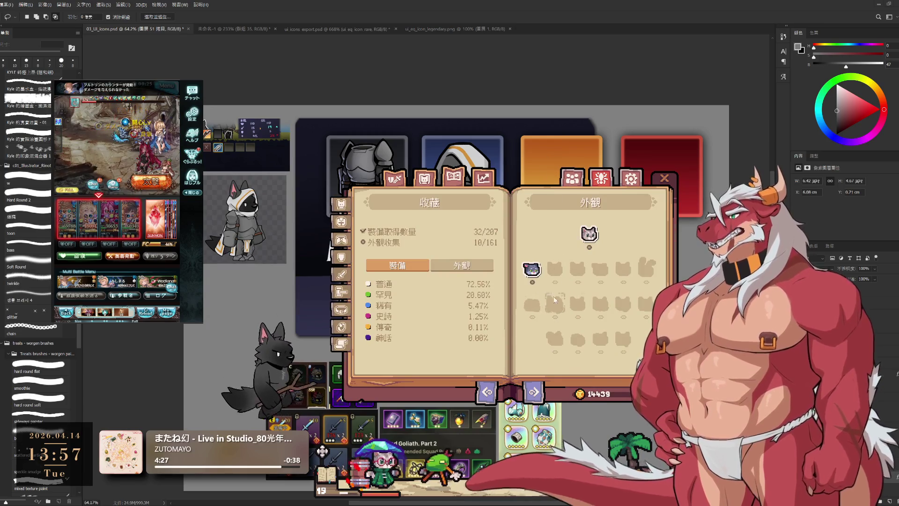
left_click(341, 222)
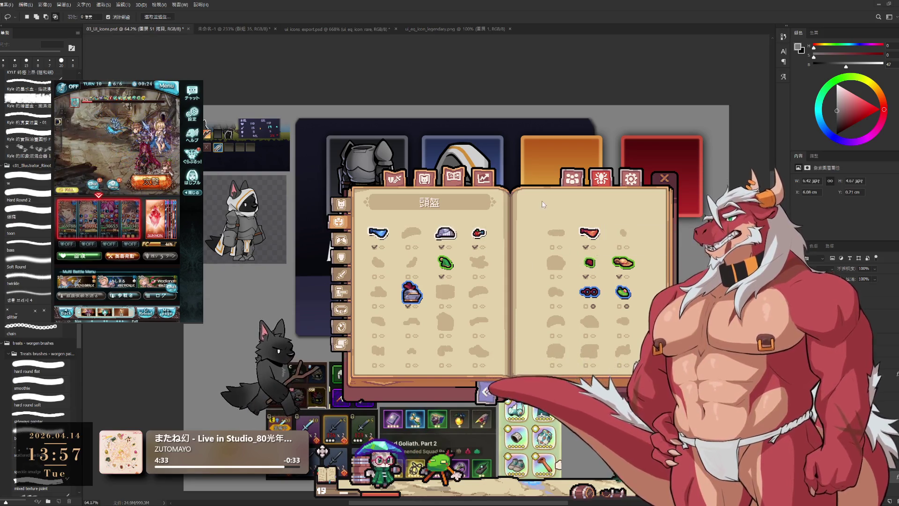
left_click_drag(541, 204, 462, 152)
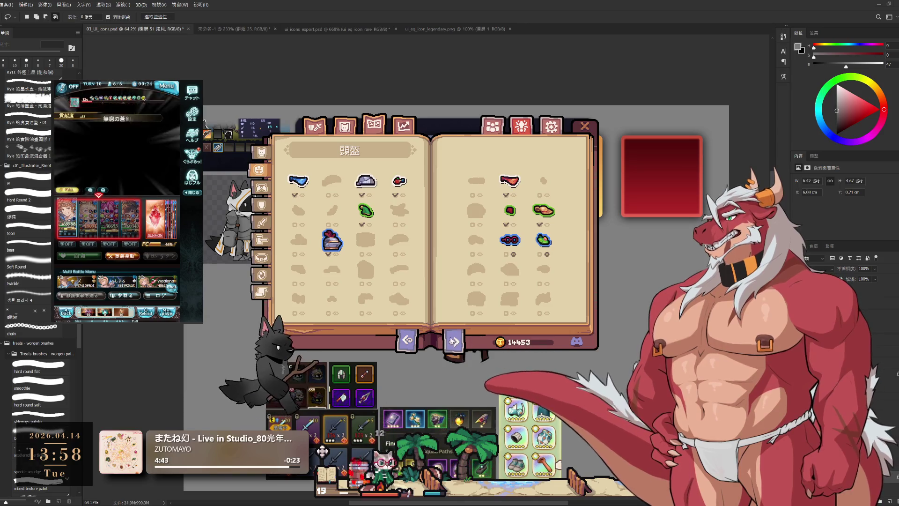
Step: Flip through the clothing, shield and weapon collection pages, close the book and reposition the inventory window
left_click(454, 340)
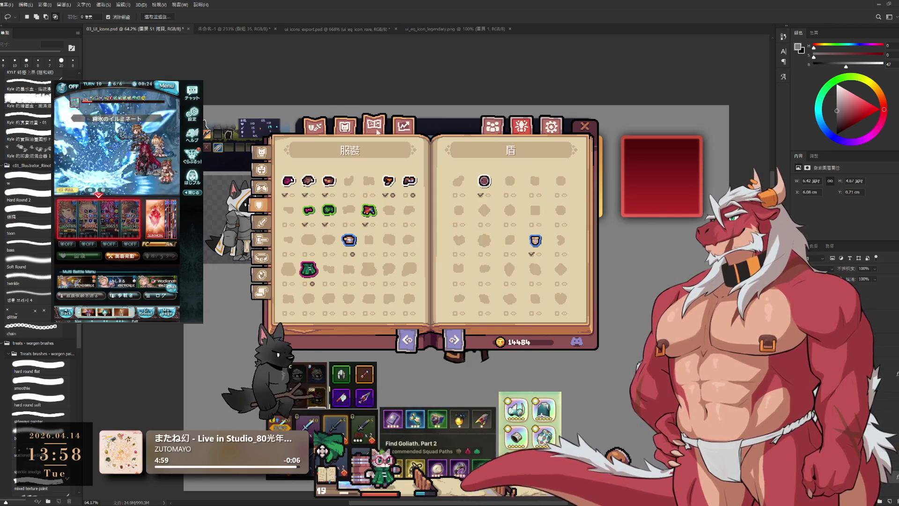
key("e")
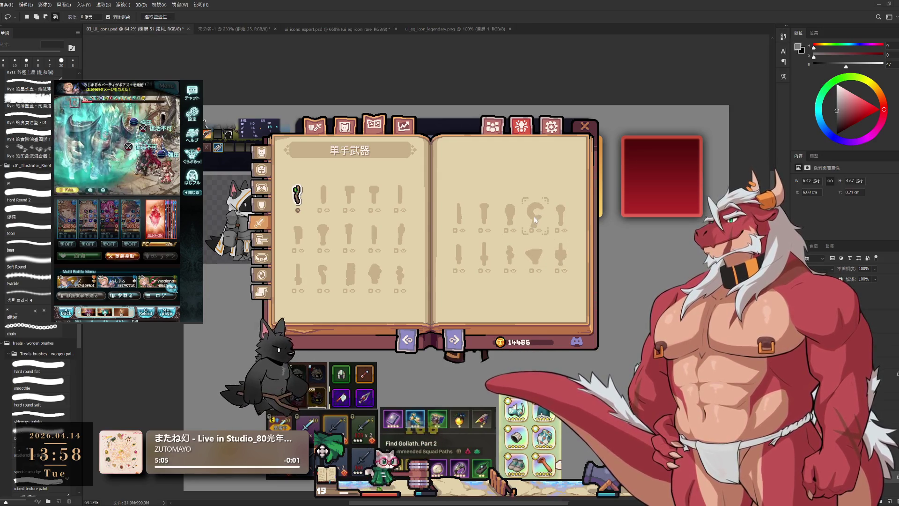
left_click(455, 340)
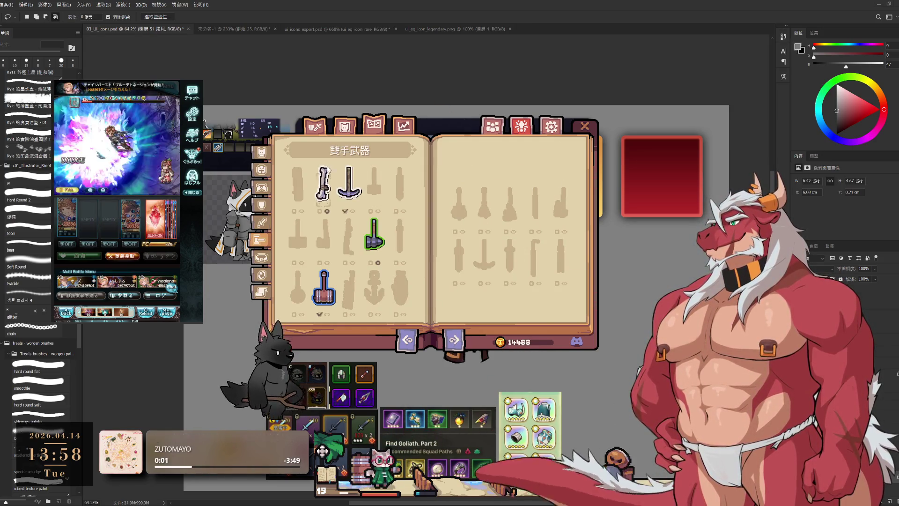
left_click(288, 418)
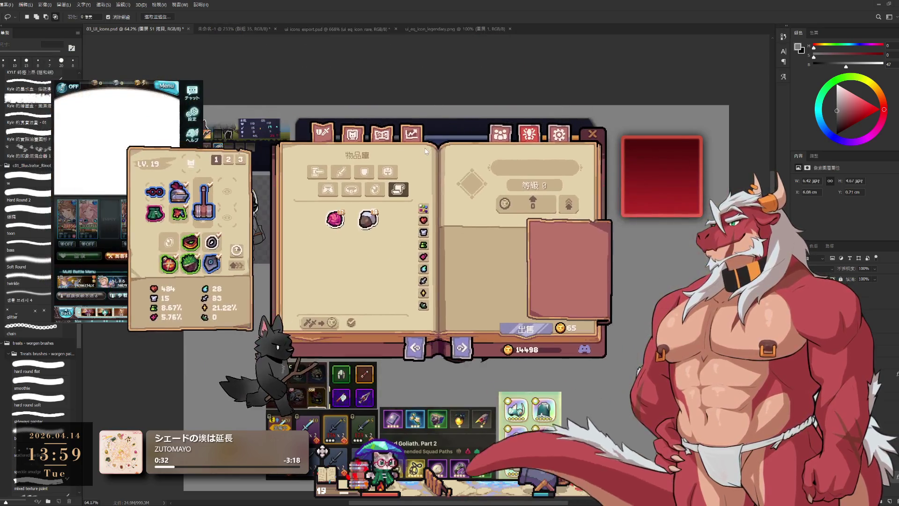
mouse_move(432, 188)
left_mouse_down()
mouse_move(373, 122)
mouse_move(366, 143)
left_mouse_up()
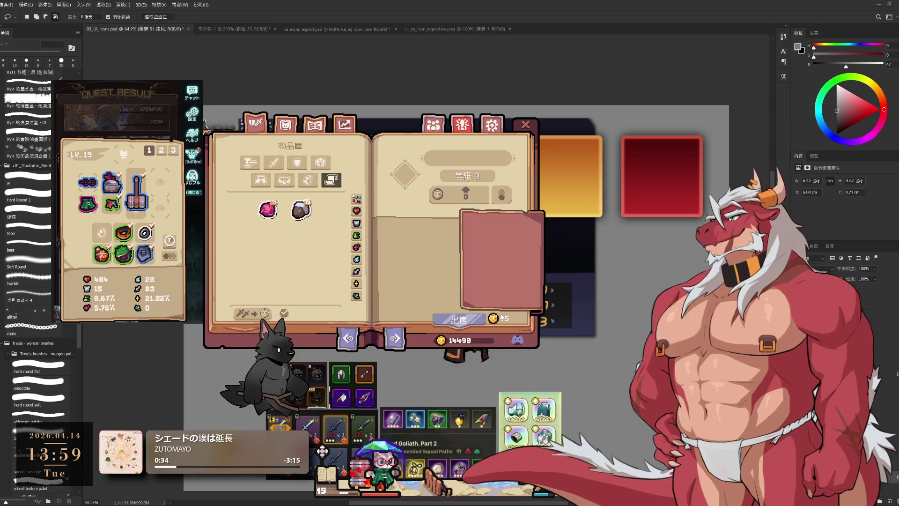
left_click_drag(536, 200, 578, 288)
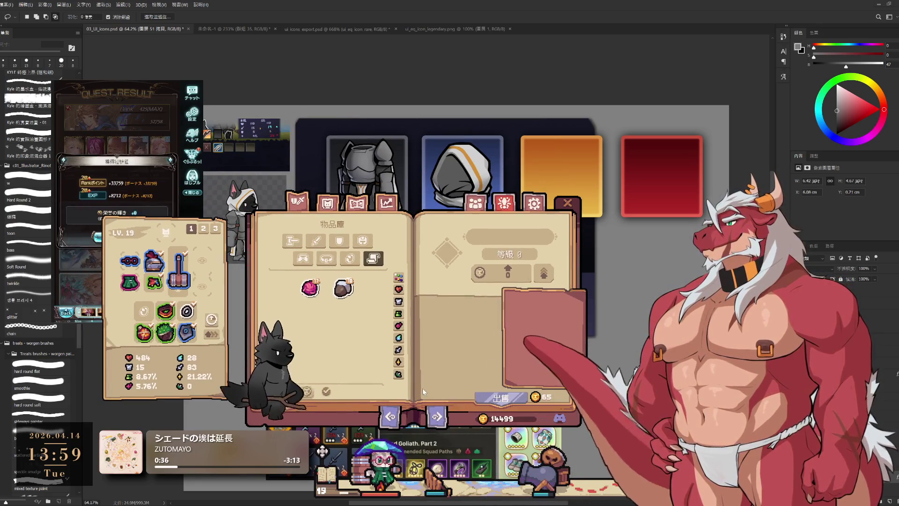
Step: Close the quest results, choose the Lv275 Diaspora quest from the multi-battle list and confirm joining
left_click(117, 237)
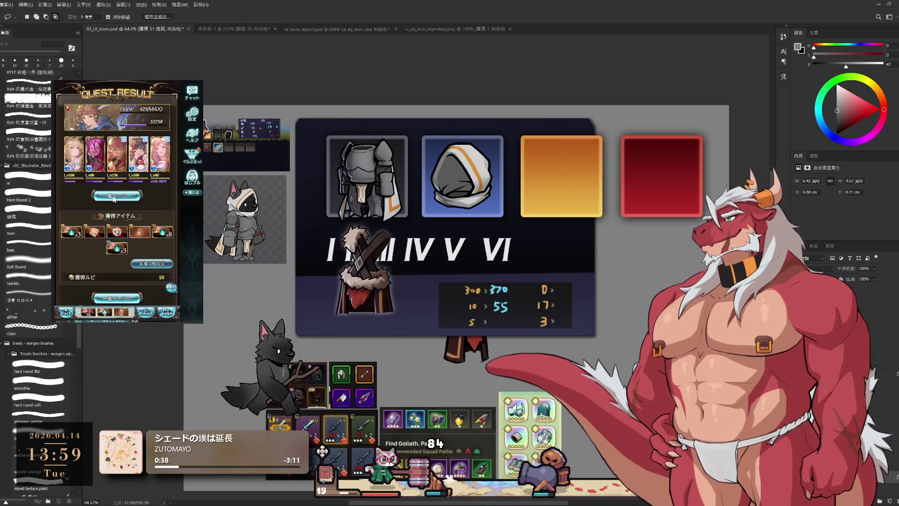
left_click(113, 238)
left_click(122, 222)
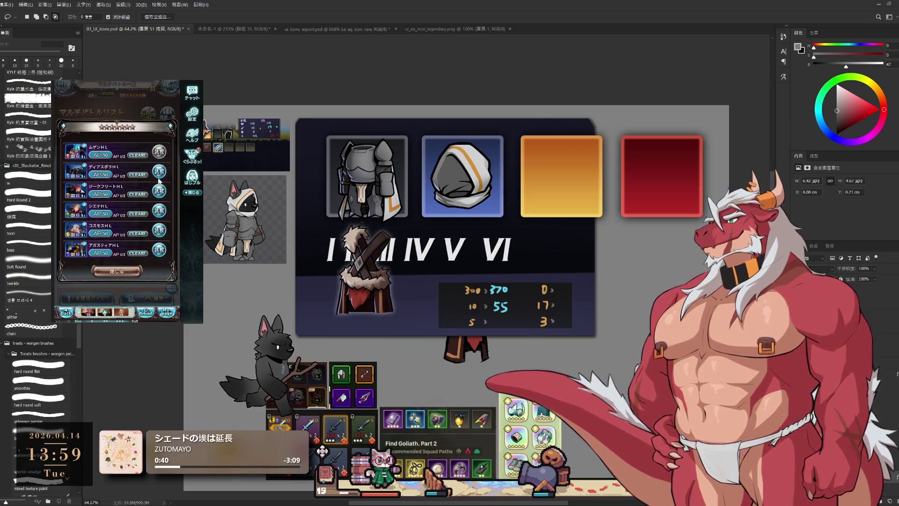
left_click(148, 275)
left_click(148, 277)
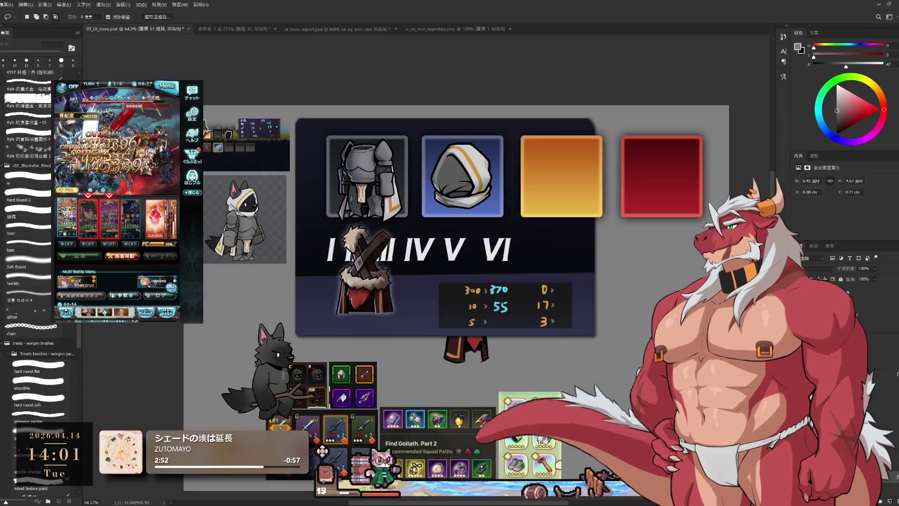
scroll(543, 274, "down", 2)
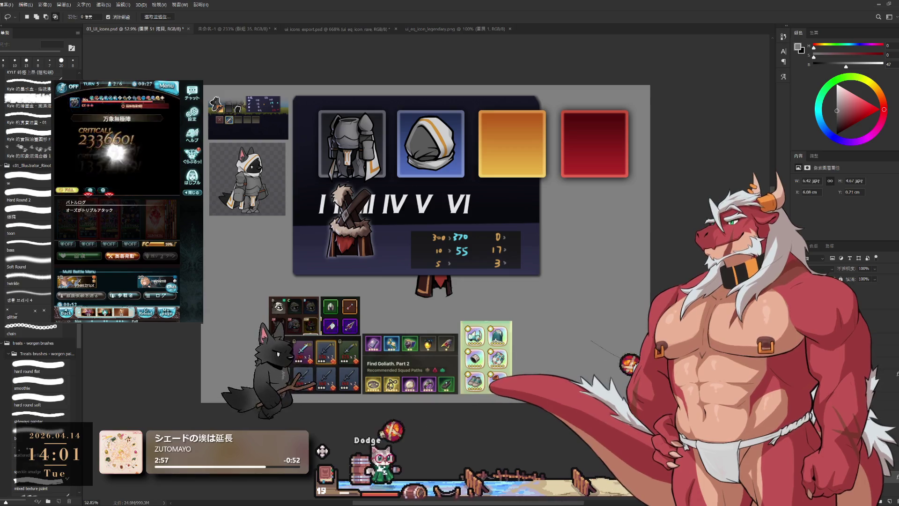
Step: Pan across the mockup and save it under the new name 03_UI_interface.psd
left_click_drag(508, 310, 605, 352)
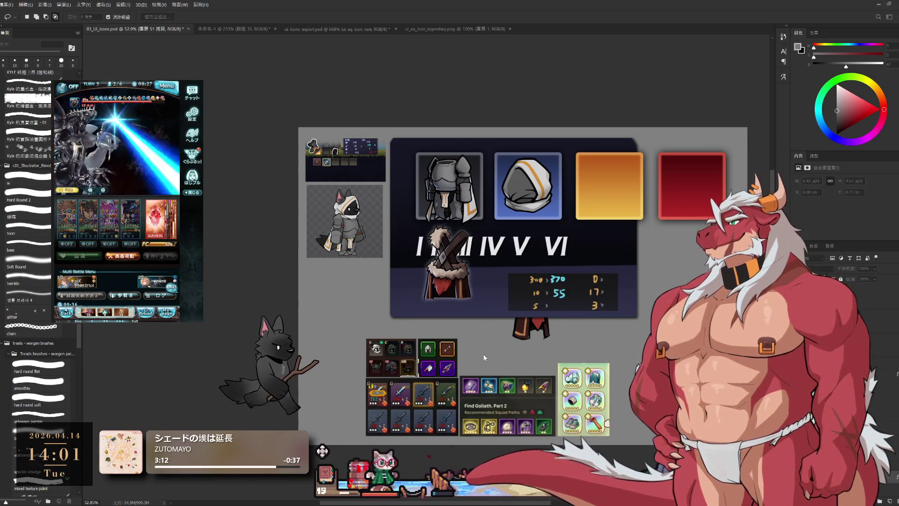
key("ctrl+s")
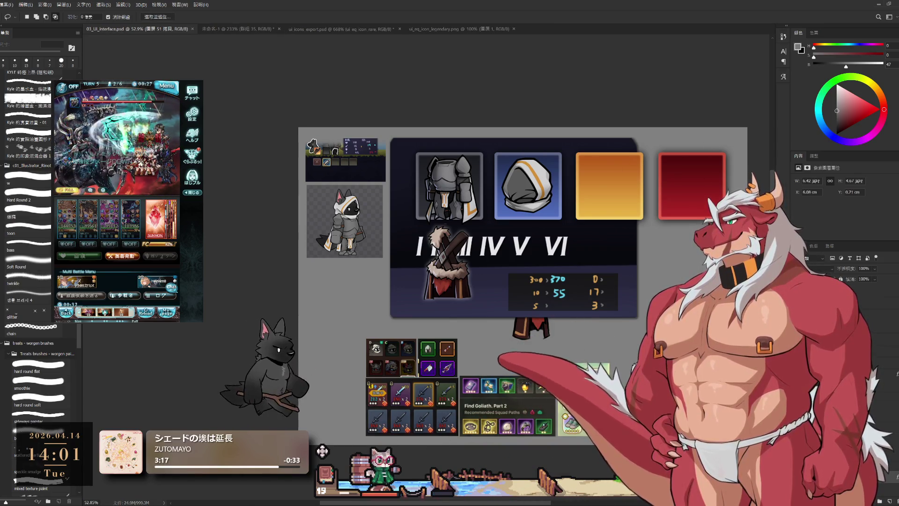
Step: Delete the small icon panels, weapon inventory and equipment icon panel layers from the mockup
left_click(860, 304)
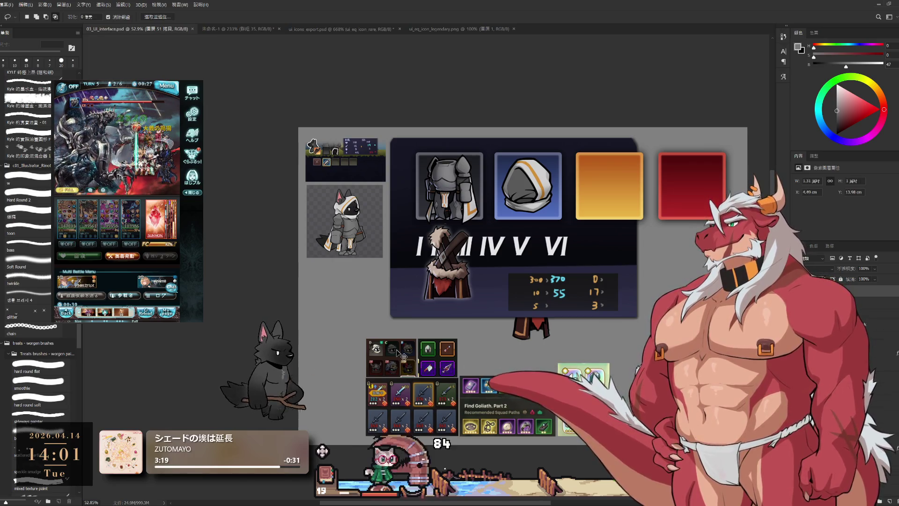
key("Delete")
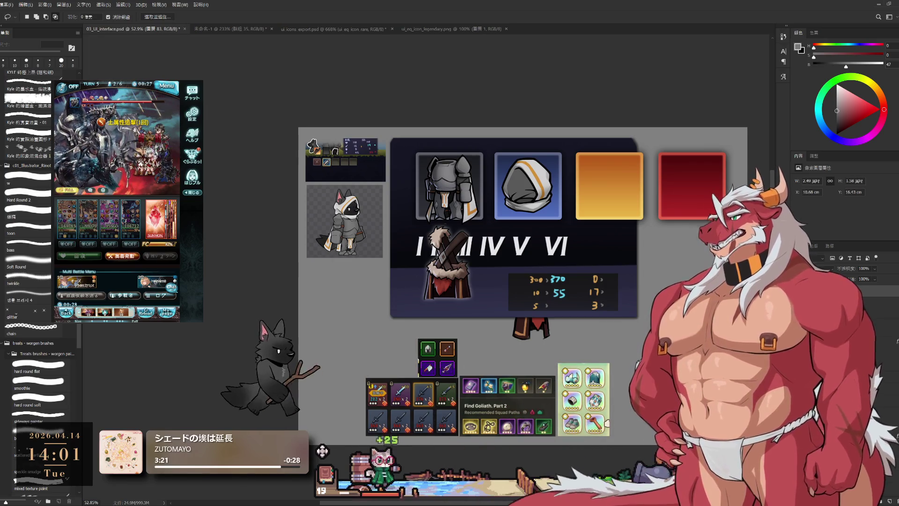
key("Delete")
key("Delete")
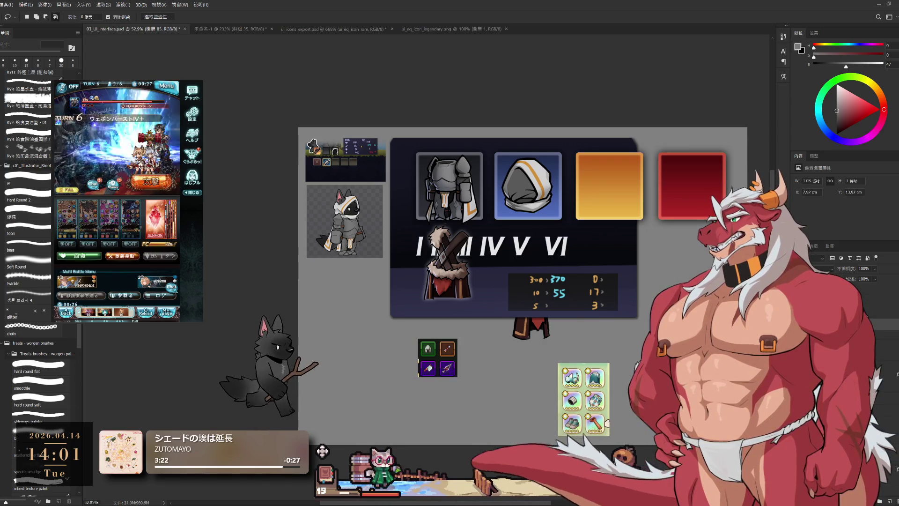
key("ctrl+z")
key("Delete")
key("Delete")
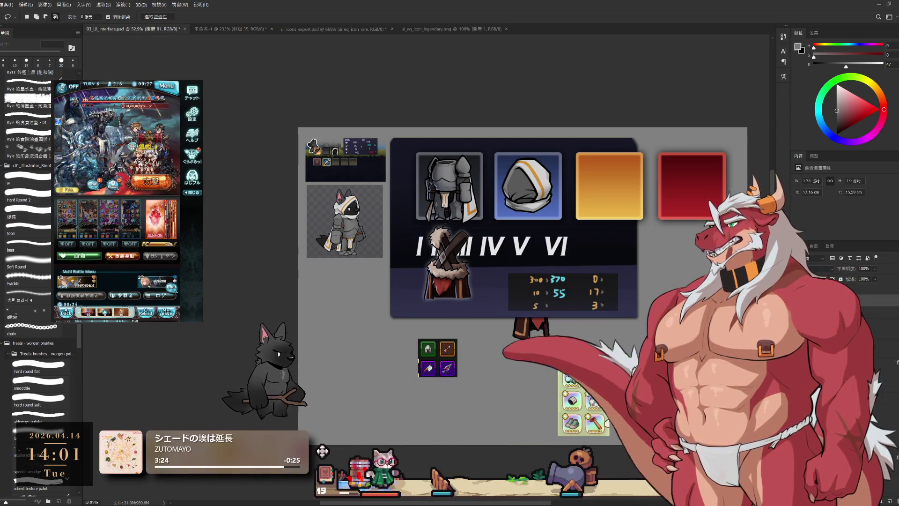
key("Delete")
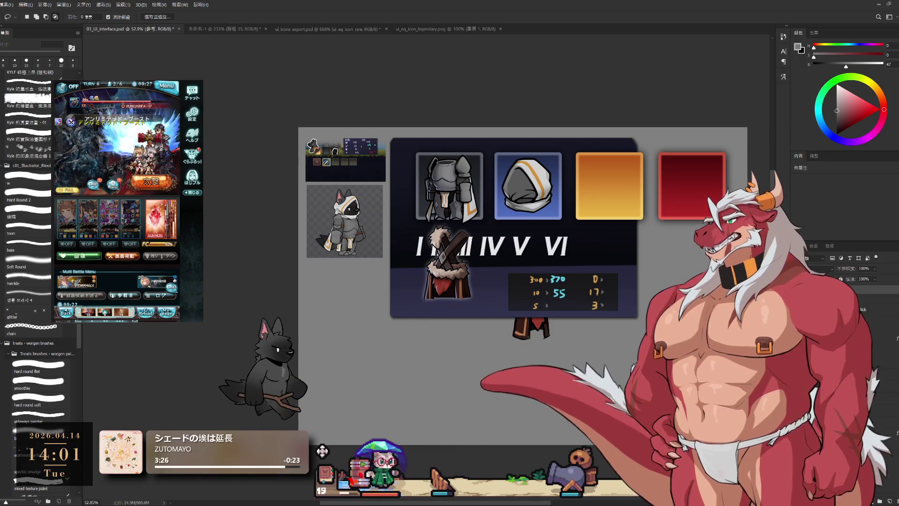
Step: Step through history to place the star card panel and compare the mockup with and without it
key("ctrl+z")
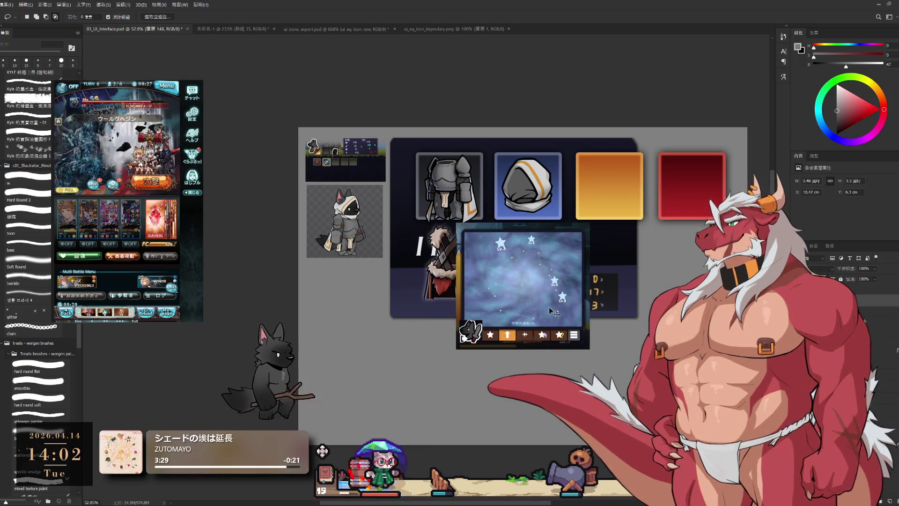
key("ctrl+z")
key("ctrl+z")
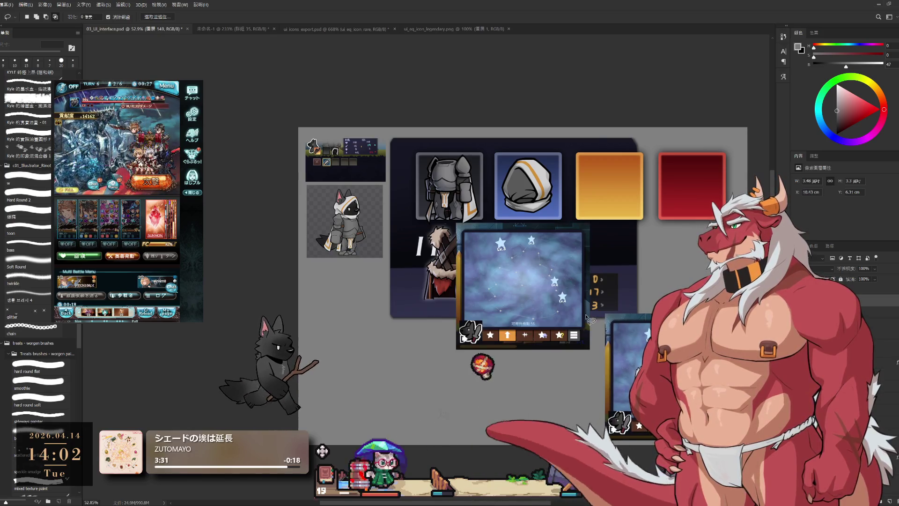
key("ctrl+shift+z")
key("ctrl+z")
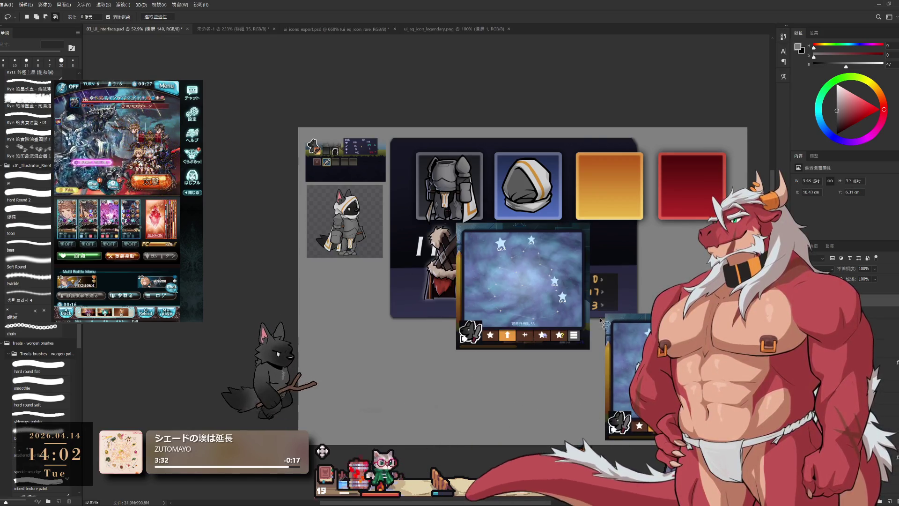
Step: Remove the mid-canvas star card panel, keeping the icon inventory grid beside the lower-right star panel
key("ctrl+shift+z")
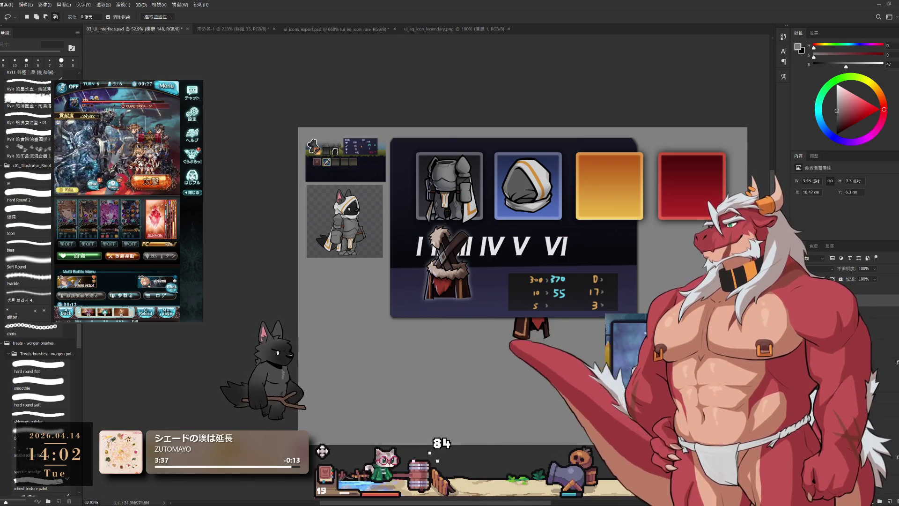
key("ctrl+z")
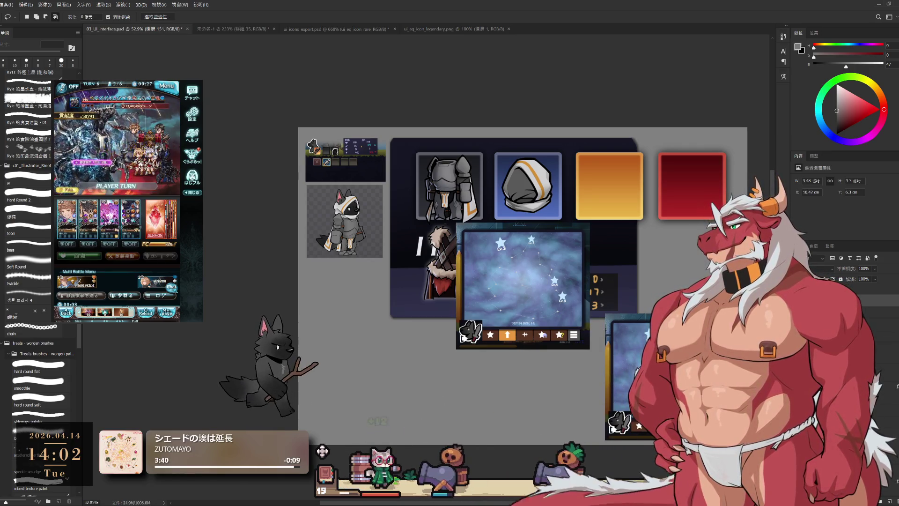
key("ctrl+shift+alt+n")
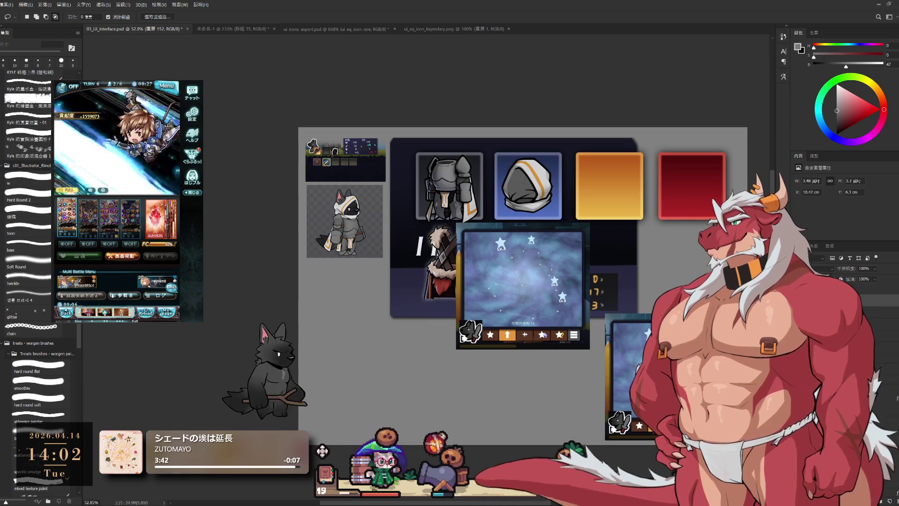
key("ctrl+z")
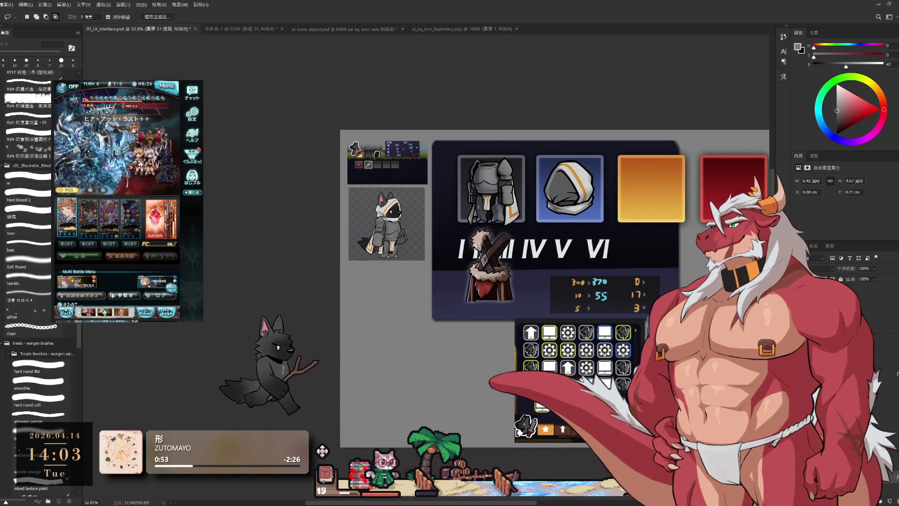
Step: Free Transform the dark navy main panel, scaling it up over most of the canvas, and commit
key("ctrl+t")
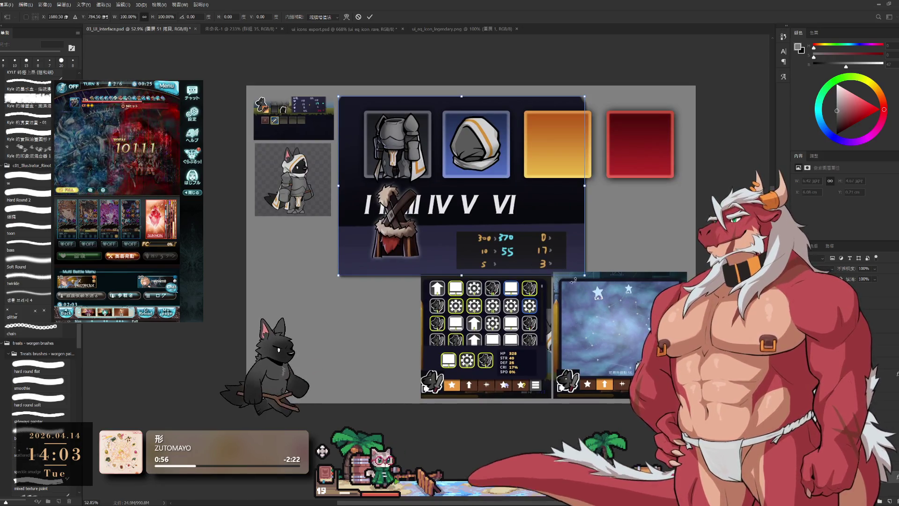
left_click_drag(582, 276, 540, 282)
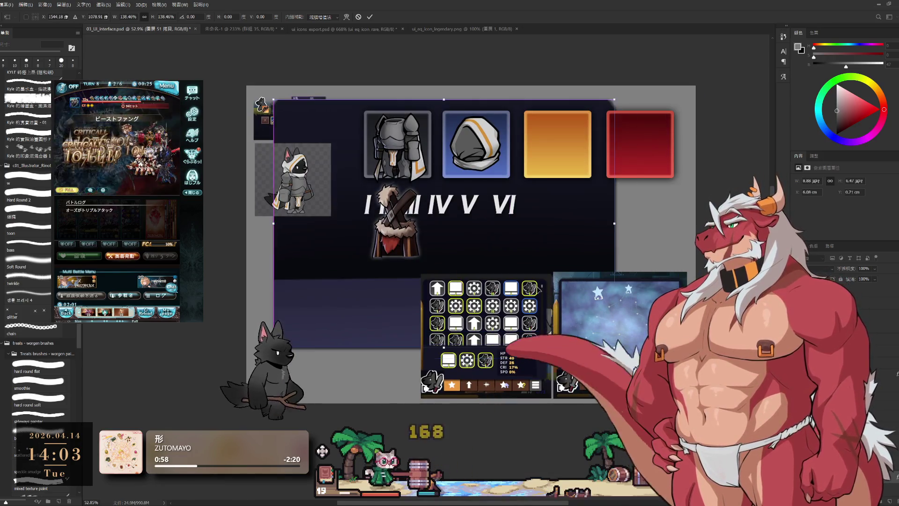
left_click_drag(538, 280, 592, 319)
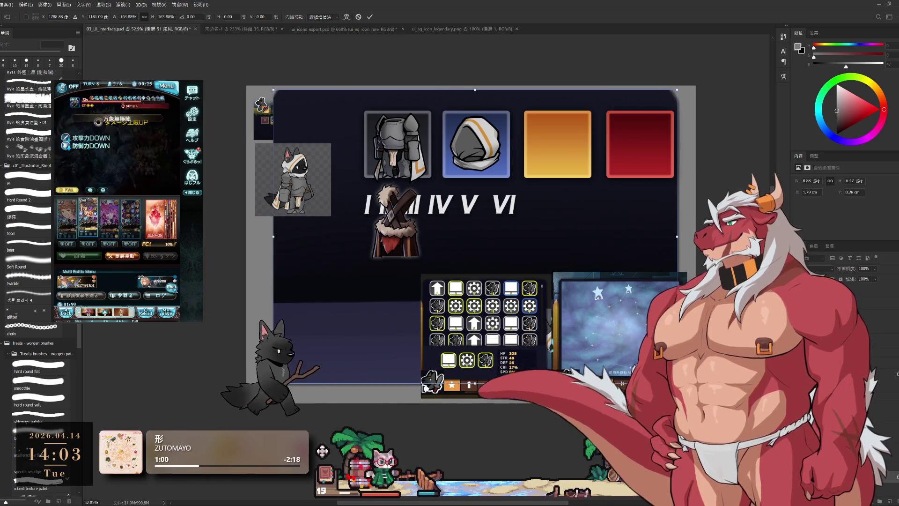
left_click(371, 16)
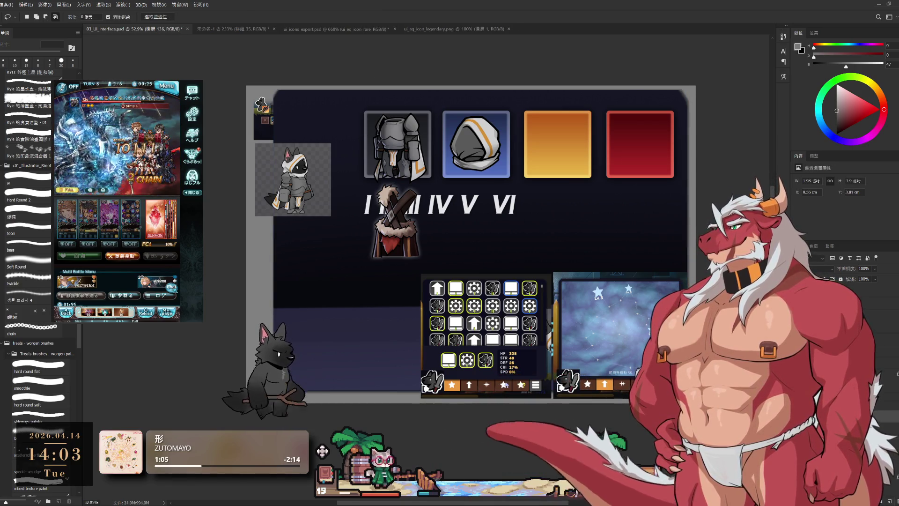
Step: Zoom in on the enlarged panel and move the inventory grid up over the numerals
left_click_drag(525, 250, 575, 268)
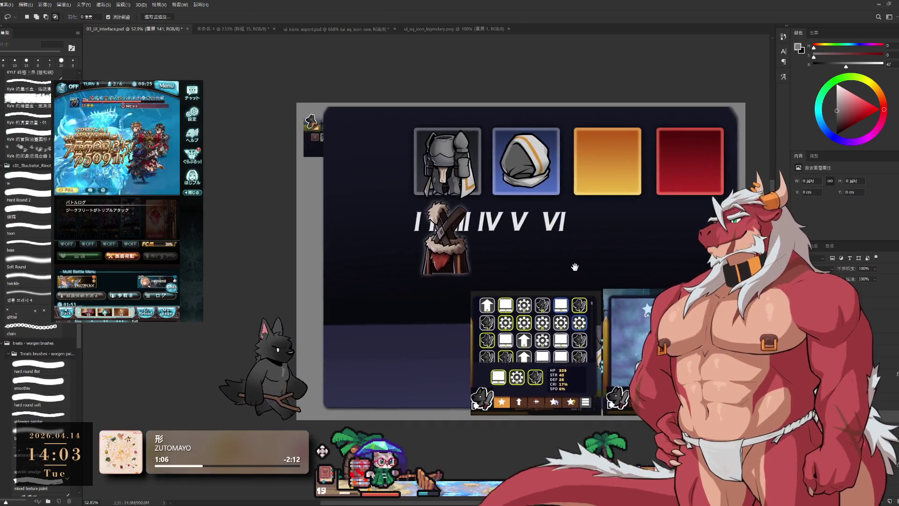
left_click(575, 267, "ctrl")
scroll(477, 267, "down", 2)
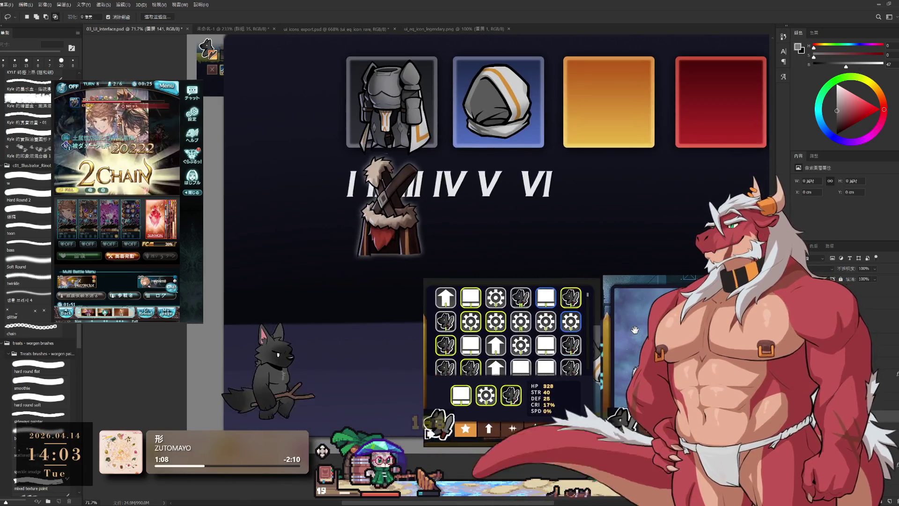
scroll(478, 267, "right", 3)
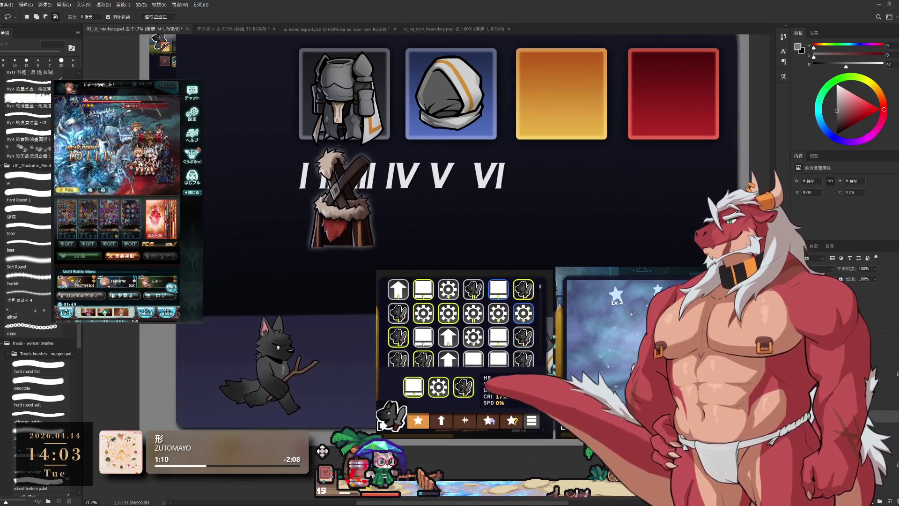
scroll(622, 292, "down", 2, "alt")
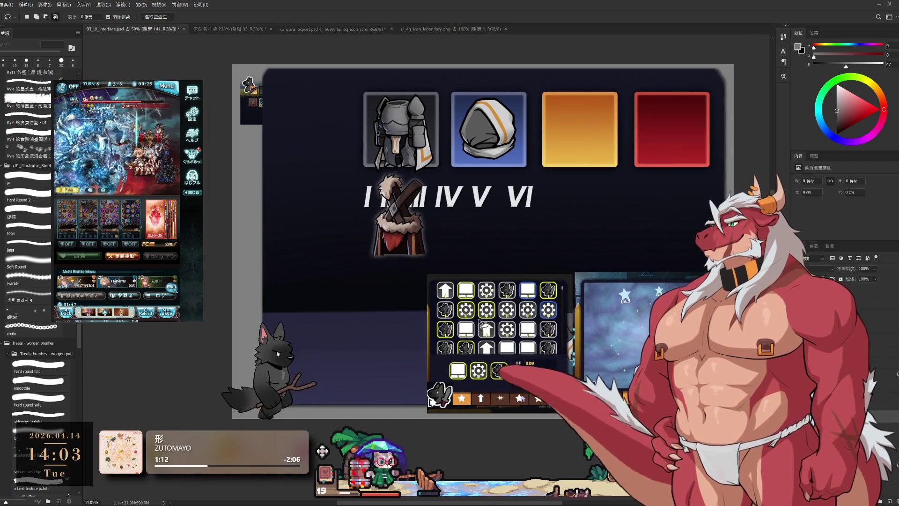
left_click_drag(507, 334, 449, 254)
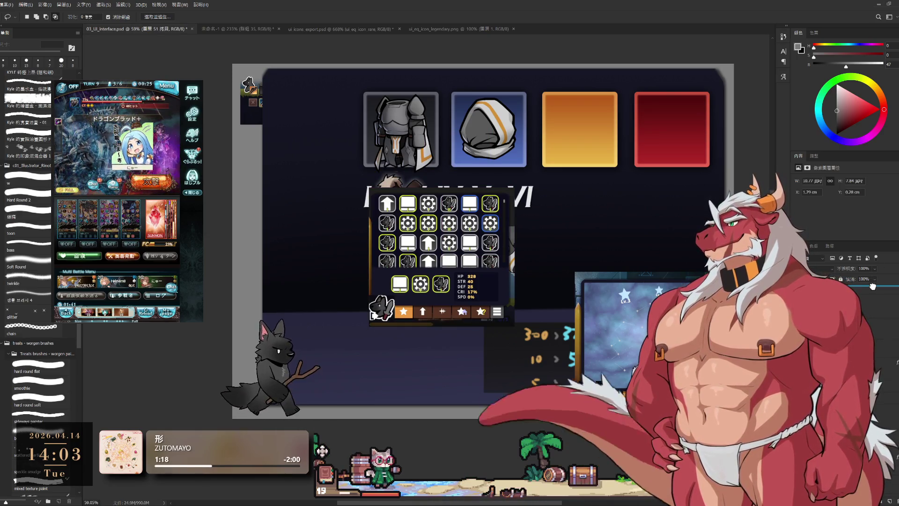
Step: Transform a copy of the dark panel down to a small box, trimming its width and lowering its top edge
key("ctrl+comma")
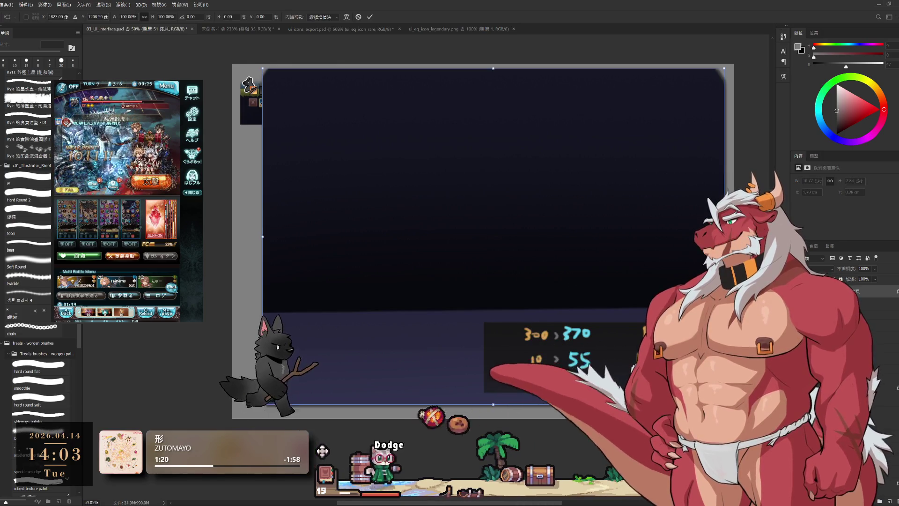
left_click_drag(724, 236, 525, 236)
left_click_drag(397, 202, 513, 323)
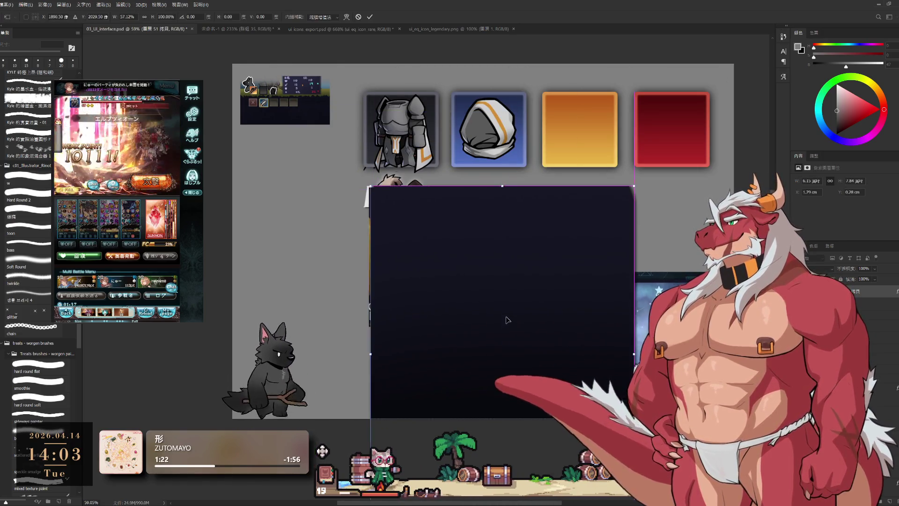
scroll(562, 323, "down", 2)
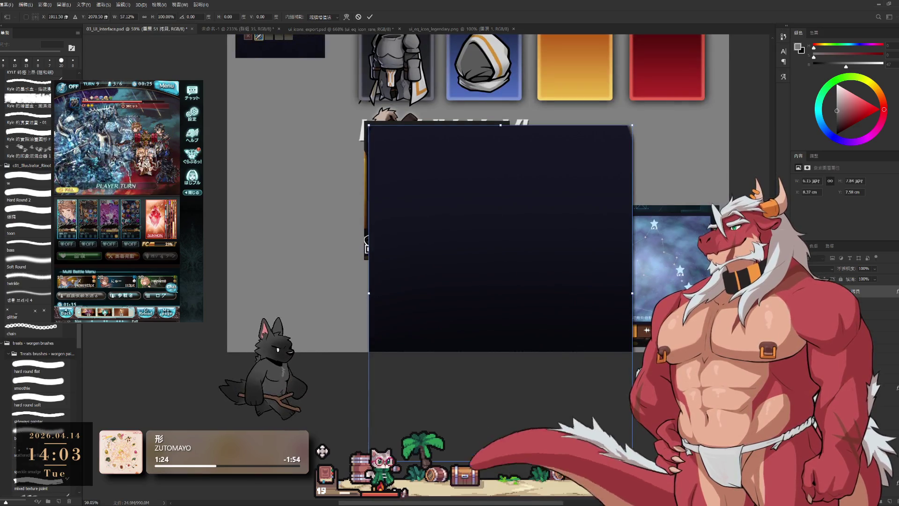
left_click_drag(632, 465, 502, 236)
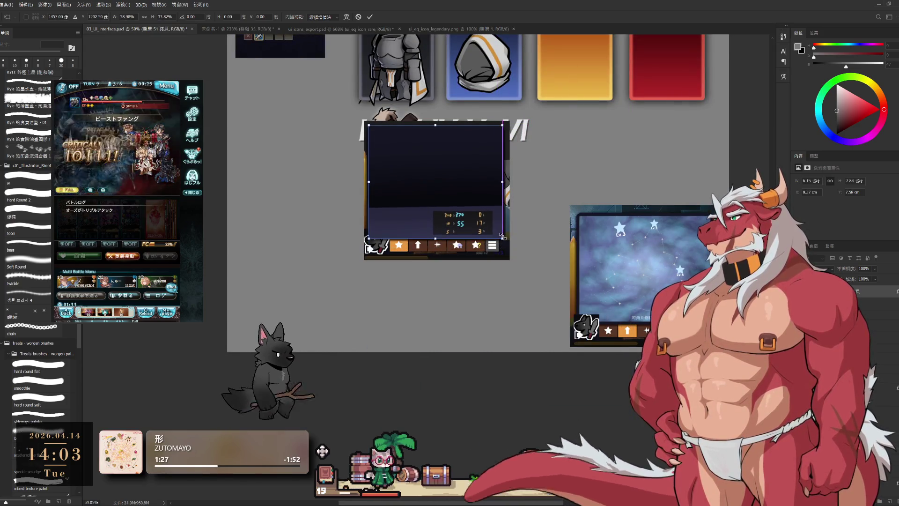
scroll(503, 238, "up", 5)
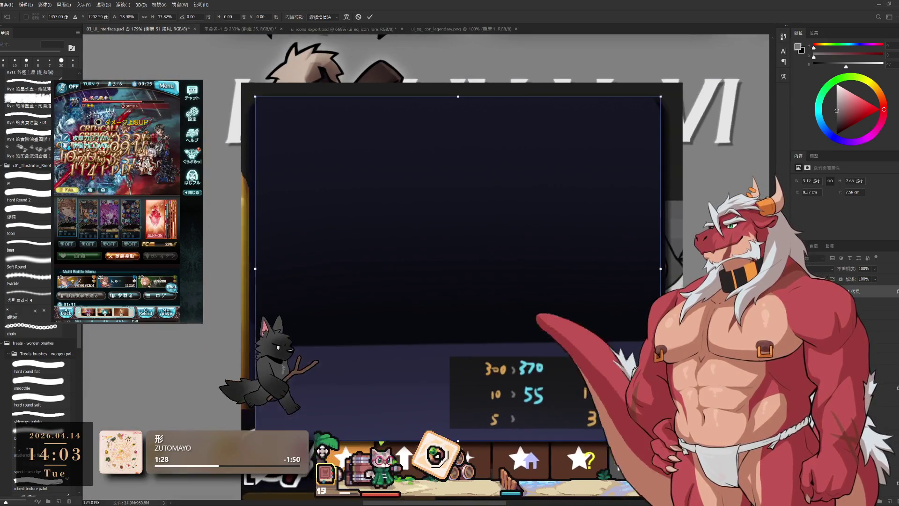
left_click_drag(660, 267, 663, 269)
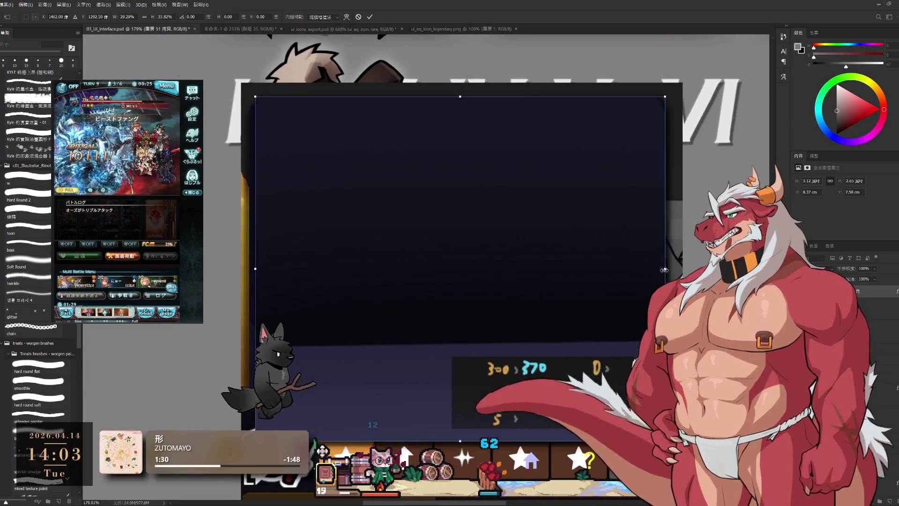
mouse_move(256, 269)
left_mouse_down()
mouse_move(268, 279)
mouse_move(247, 286)
left_mouse_up()
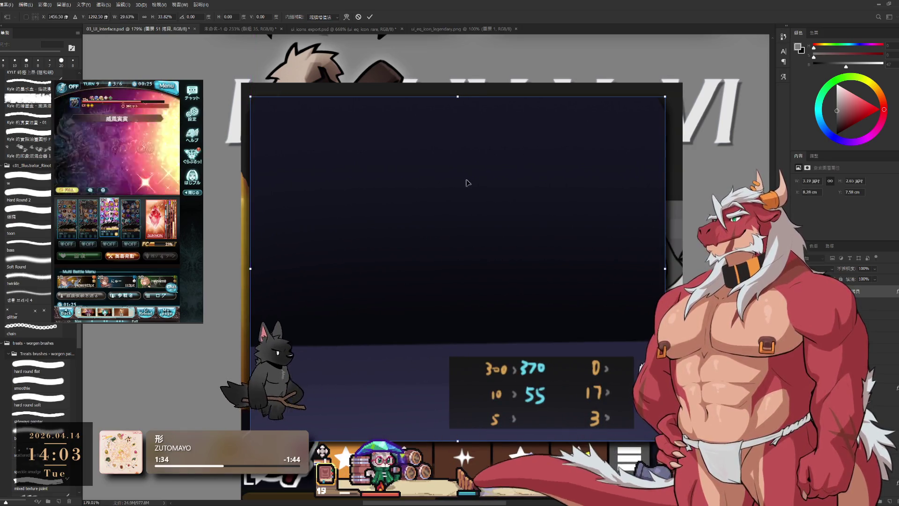
scroll(465, 180, "up", 3)
left_click_drag(475, 162, 472, 314)
scroll(472, 316, "down", 3)
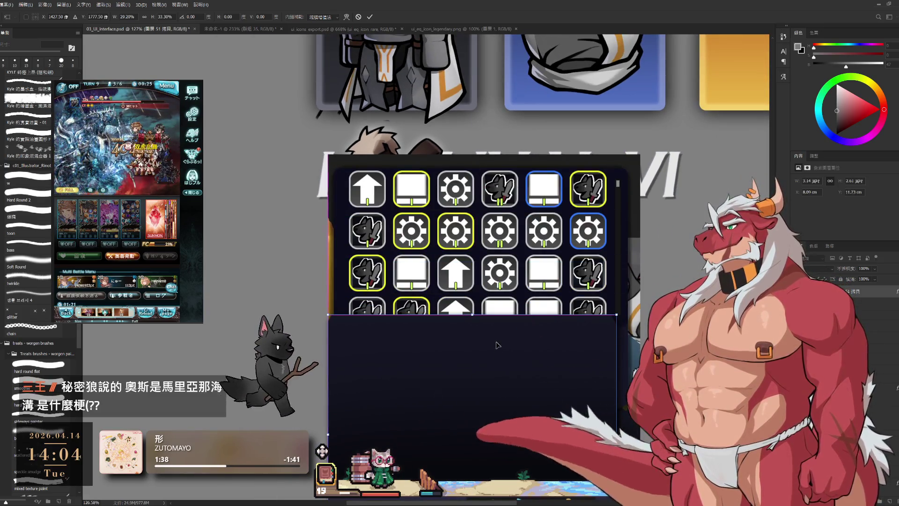
Step: Move the dark panel up over the icon grid, shorten it slightly, commit, and settle it above the stats box
left_click_drag(497, 345, 497, 192)
scroll(496, 191, "down", 3)
scroll(497, 191, "up", 1)
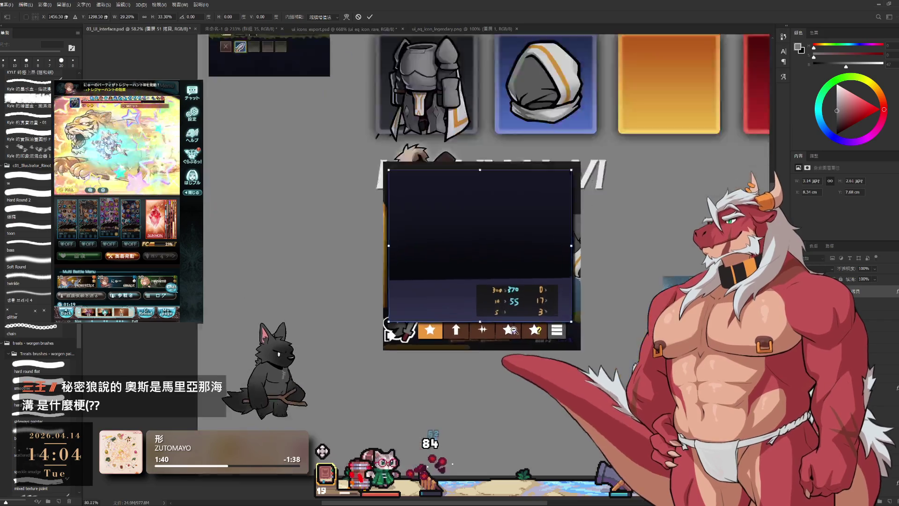
scroll(514, 329, "up", 3)
mouse_move(485, 318)
left_mouse_down()
mouse_move(485, 299)
mouse_move(484, 326)
left_mouse_up()
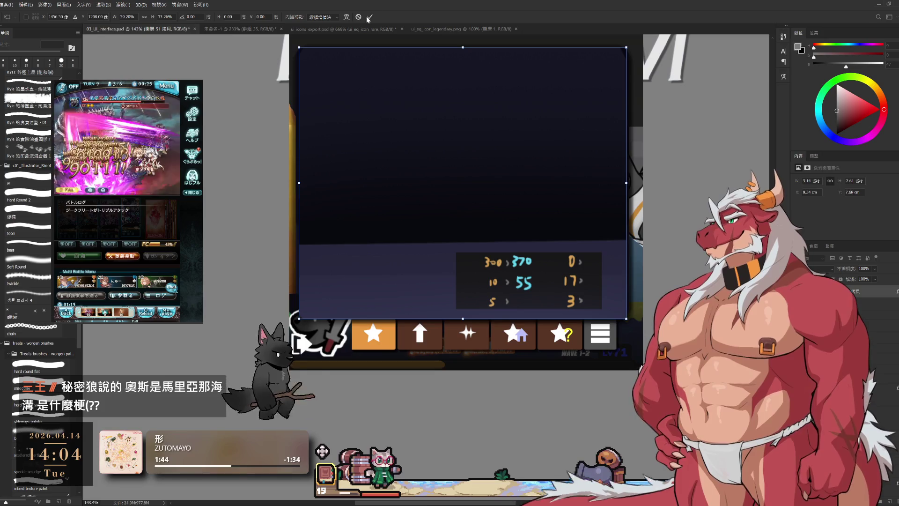
left_click(368, 19)
scroll(508, 220, "down", 2)
scroll(512, 195, "down", 2)
mouse_move(512, 195)
left_mouse_down()
mouse_move(548, 245)
mouse_move(492, 190)
left_mouse_up()
scroll(550, 281, "up", 2)
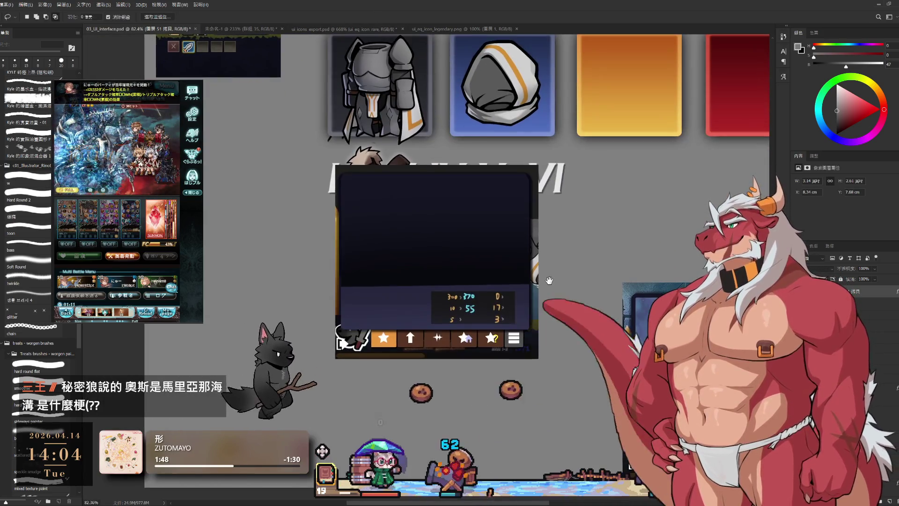
scroll(550, 280, "up", 2)
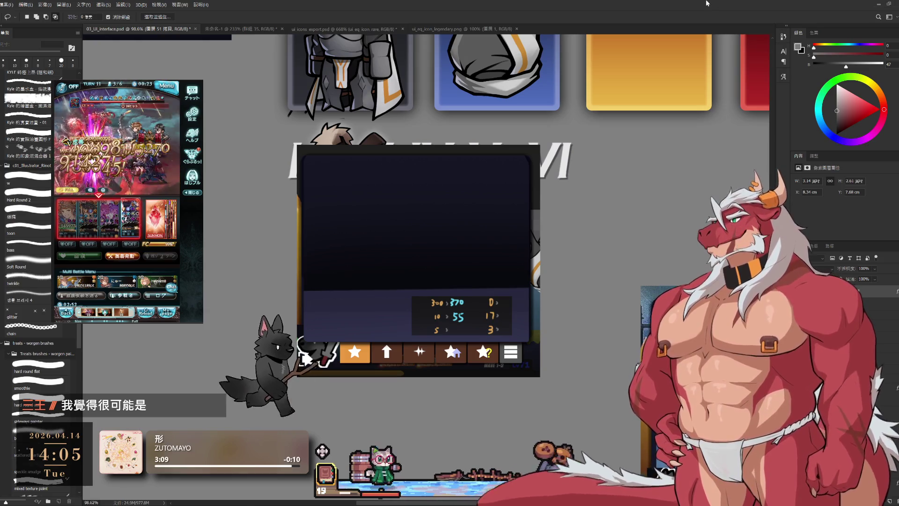
Step: Toggle the dark icon/inventory panel's visibility back and forth to compare the canvas with and without it
mouse_move(676, 325)
left_mouse_down()
mouse_move(576, 300)
mouse_move(611, 309)
left_mouse_up()
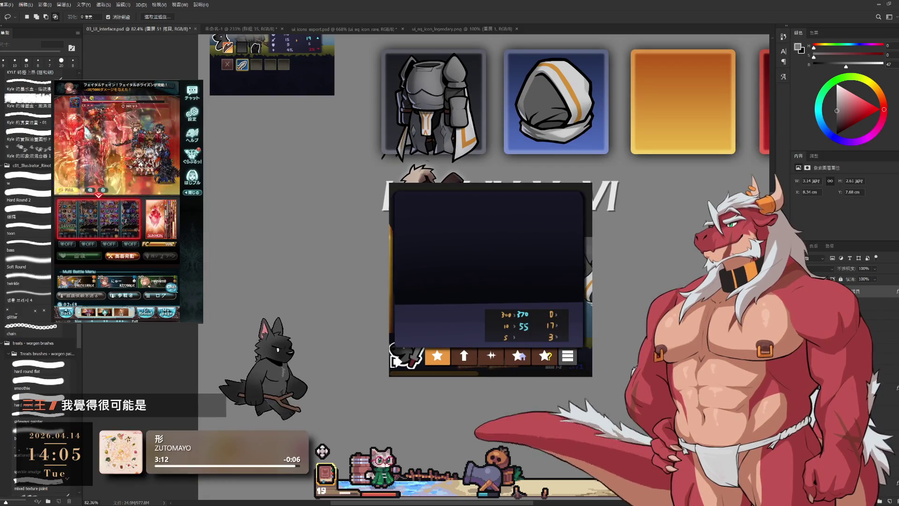
key("ctrl+z")
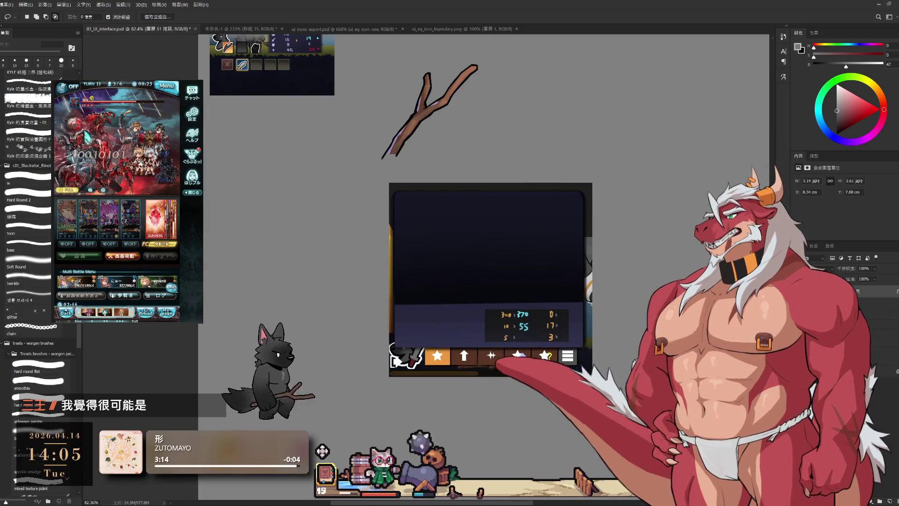
key("ctrl+shift+z")
scroll(317, 387, "down", 3)
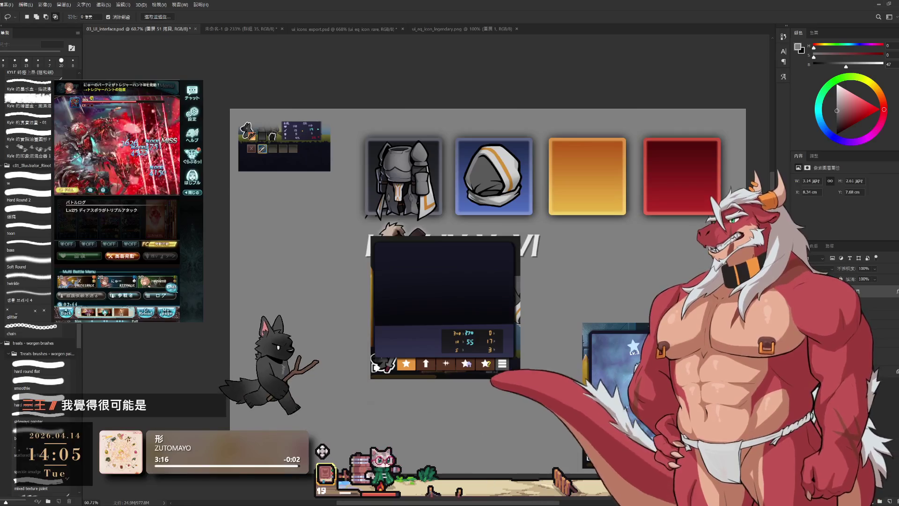
key("ctrl+shift+z")
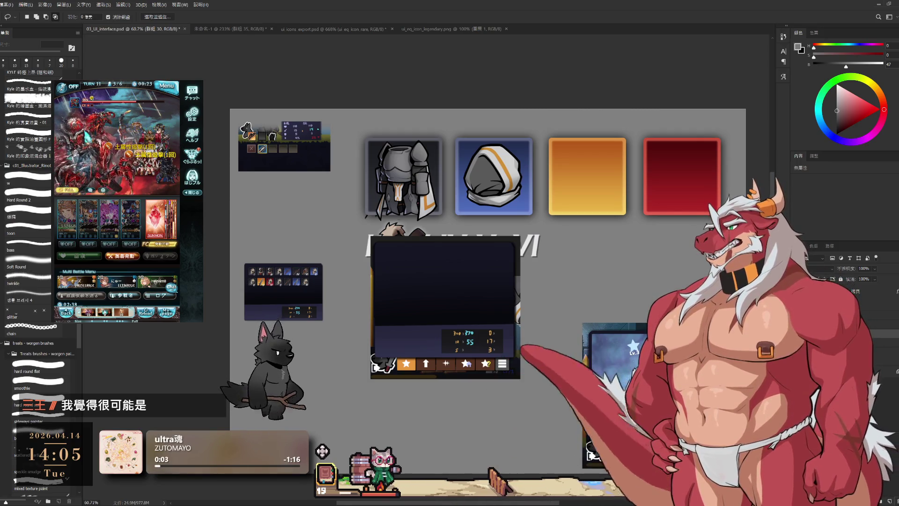
key("ctrl+z")
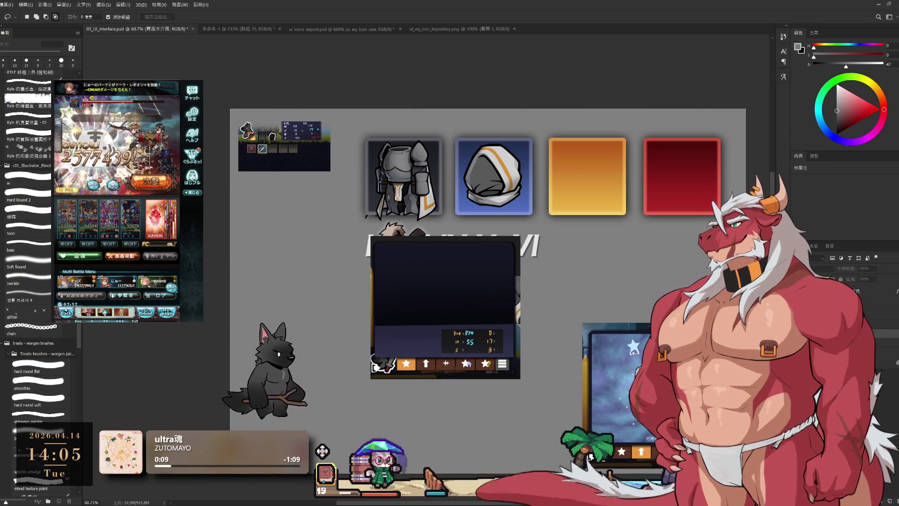
key("ctrl+shift+z")
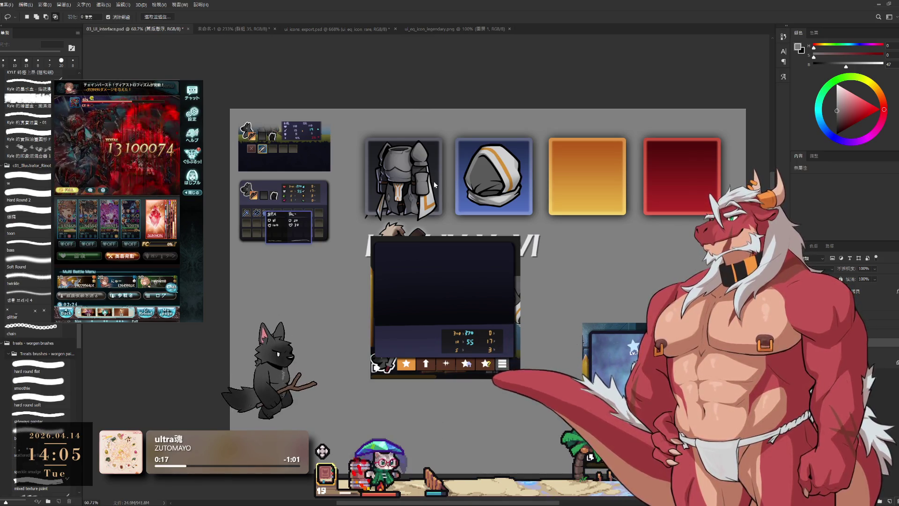
Step: Hide the second inventory panel and the small upper-left inventory panel, then reframe on the dark panel and star bar
key("Delete")
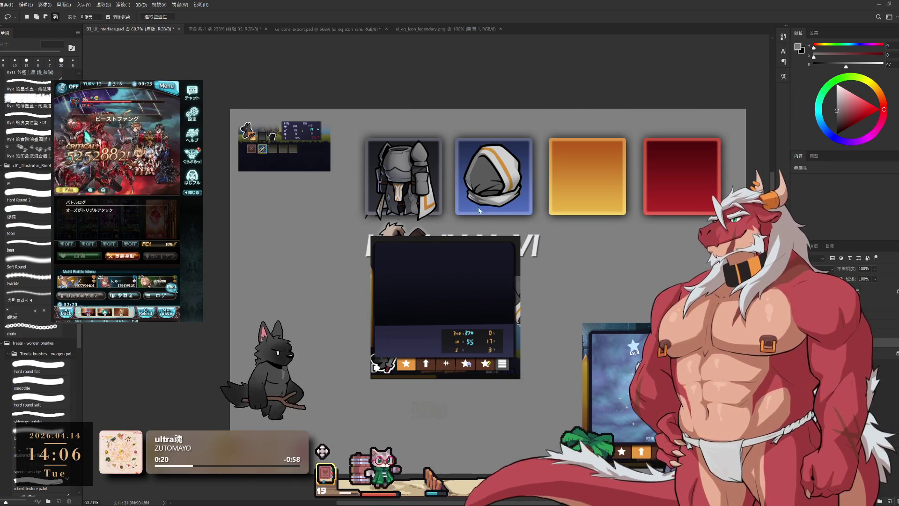
key("Delete")
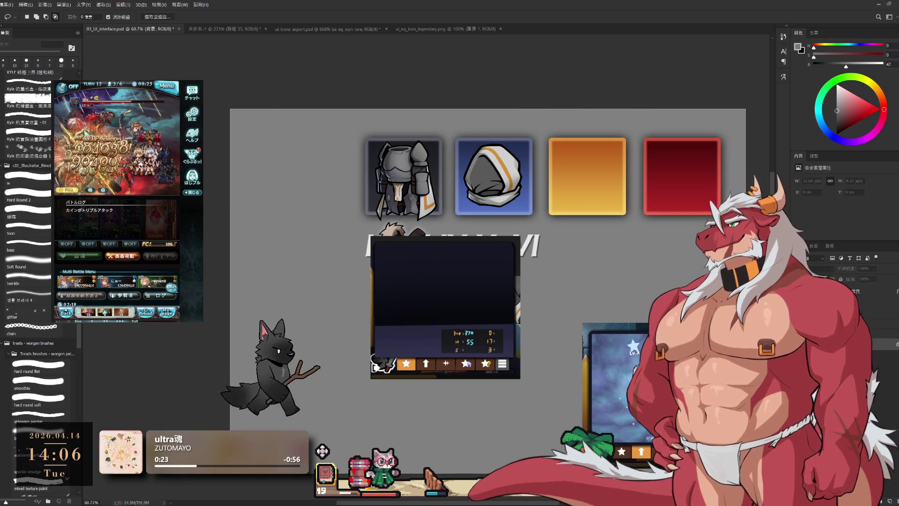
scroll(588, 297, "down", 2)
scroll(597, 359, "up", 5)
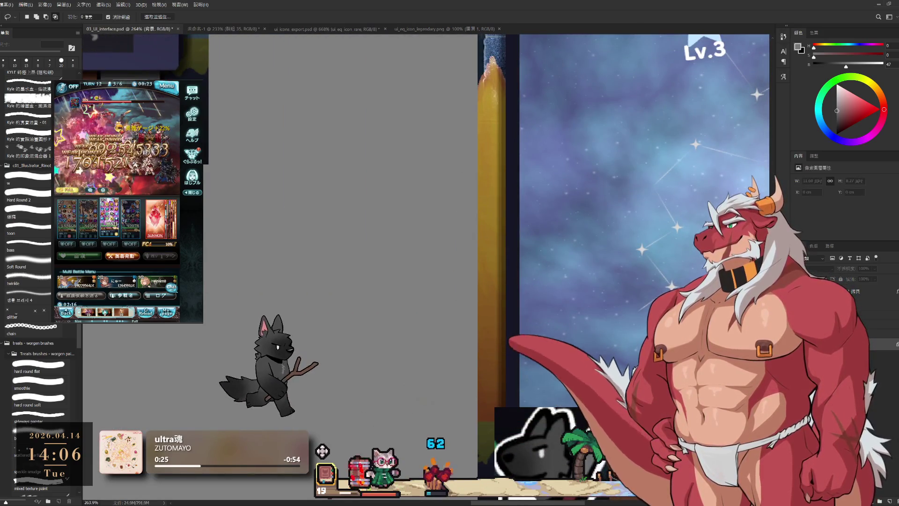
scroll(612, 249, "down", 4)
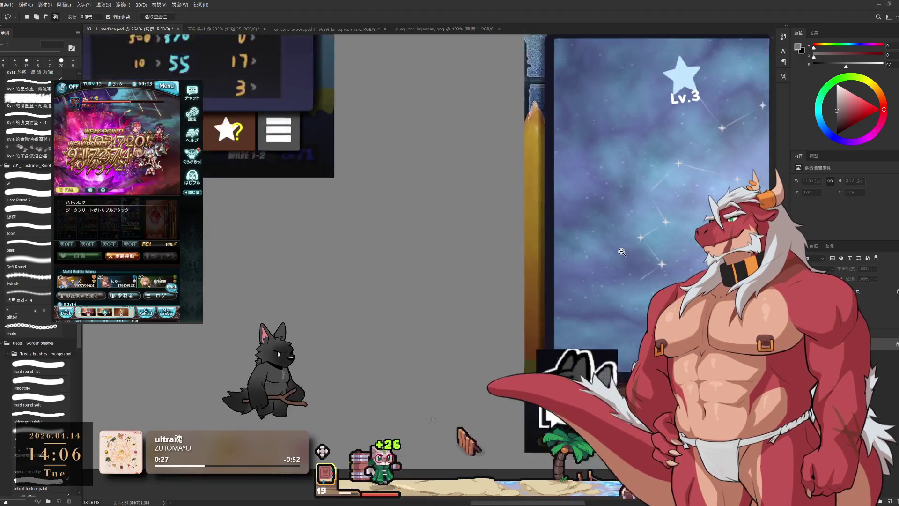
mouse_move(613, 249)
left_mouse_down()
mouse_move(631, 333)
mouse_move(623, 356)
left_mouse_up()
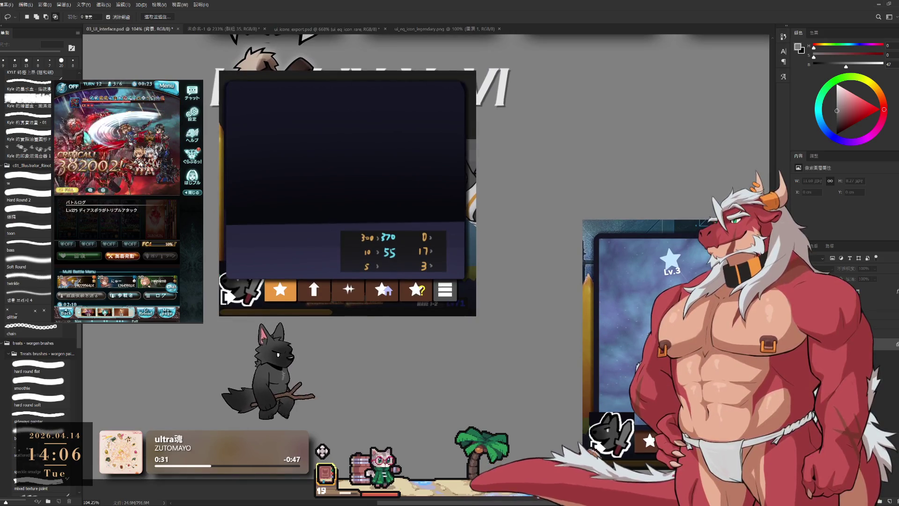
left_click_drag(645, 317, 642, 326)
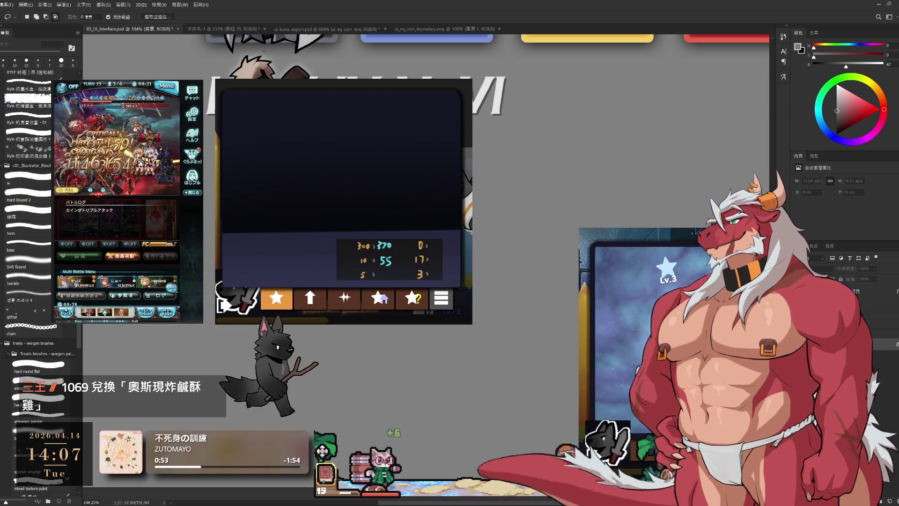
scroll(490, 273, "down", 2)
scroll(490, 273, "down", 2)
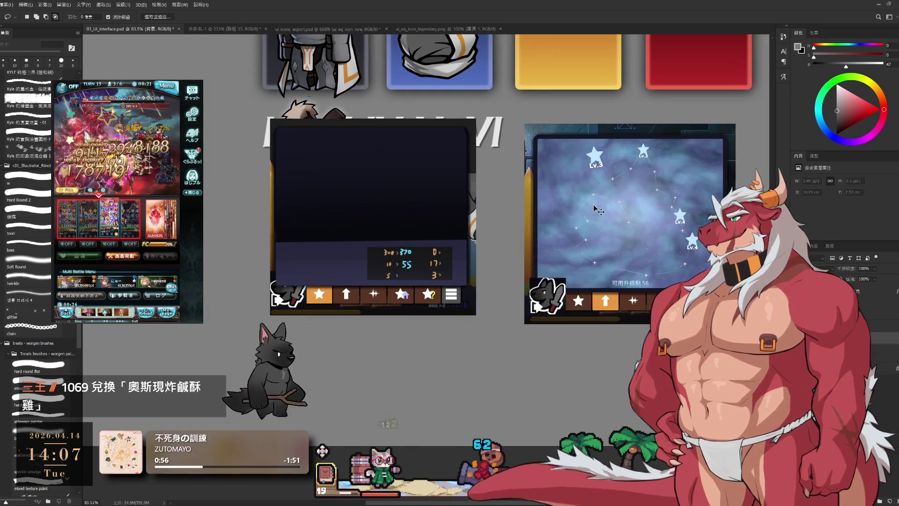
scroll(611, 248, "down", 1)
scroll(612, 248, "down", 1)
scroll(611, 248, "up", 1)
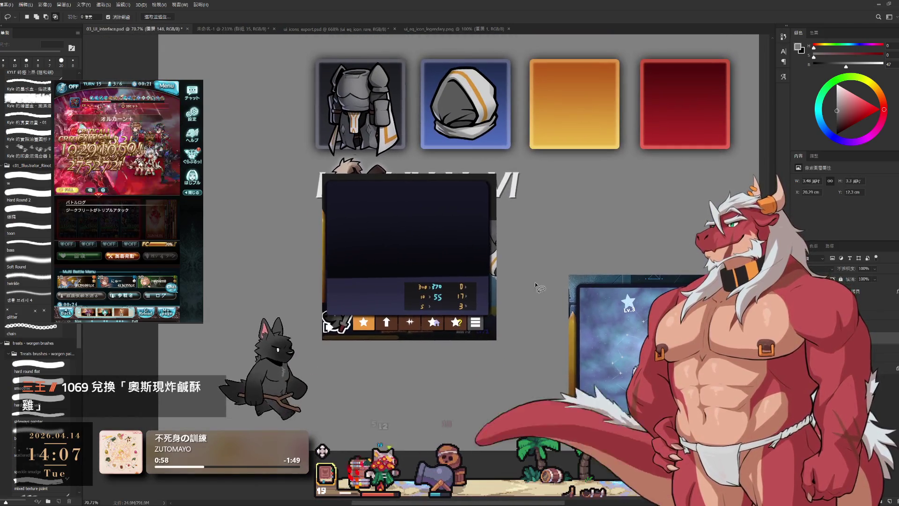
Step: Select the star toolbar layer and hide it so the dark navy panel stands alone
key("alt+bracketleft")
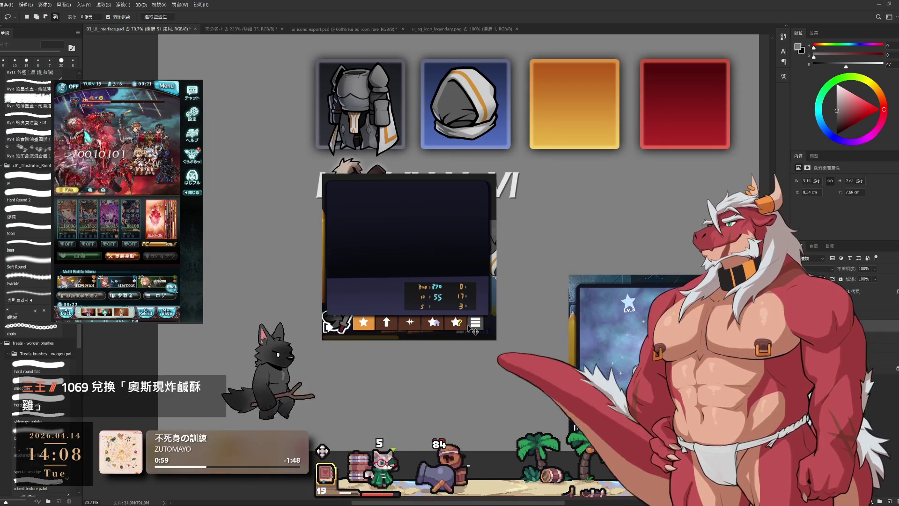
key("alt+bracketright")
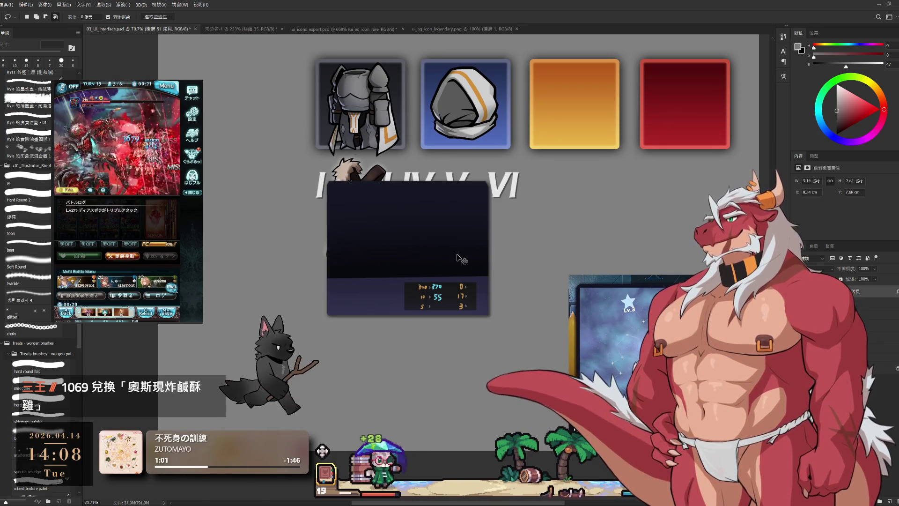
scroll(656, 405, "down", 2)
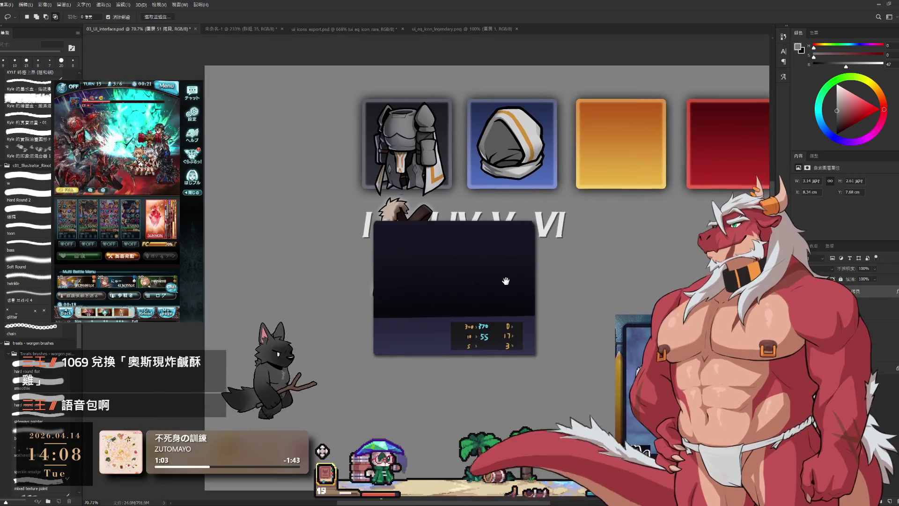
Step: Move the inventory grid up-left and slide the dark panel left to sit beside it, nudged into line
left_click_drag(493, 288, 631, 219)
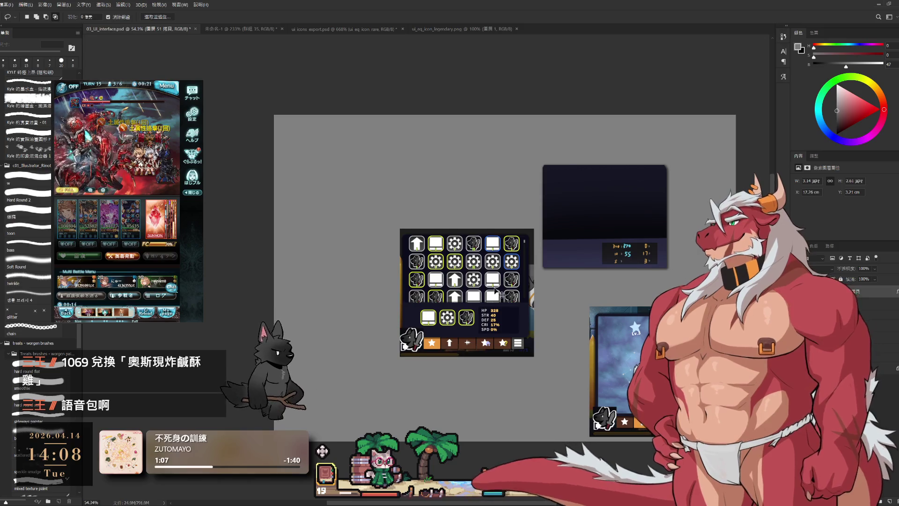
left_click_drag(495, 290, 419, 230)
left_click_drag(599, 227, 528, 235)
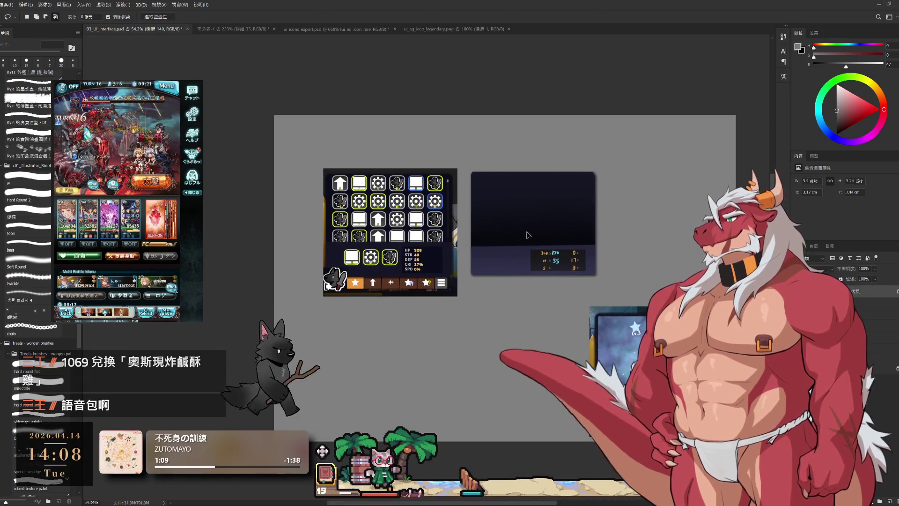
scroll(574, 282, "up", 1)
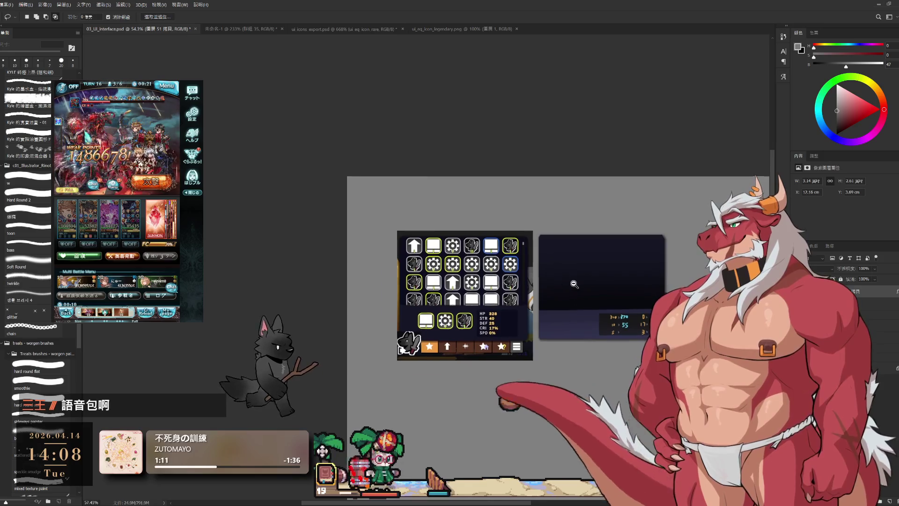
scroll(584, 281, "up", 2)
scroll(592, 267, "up", 1)
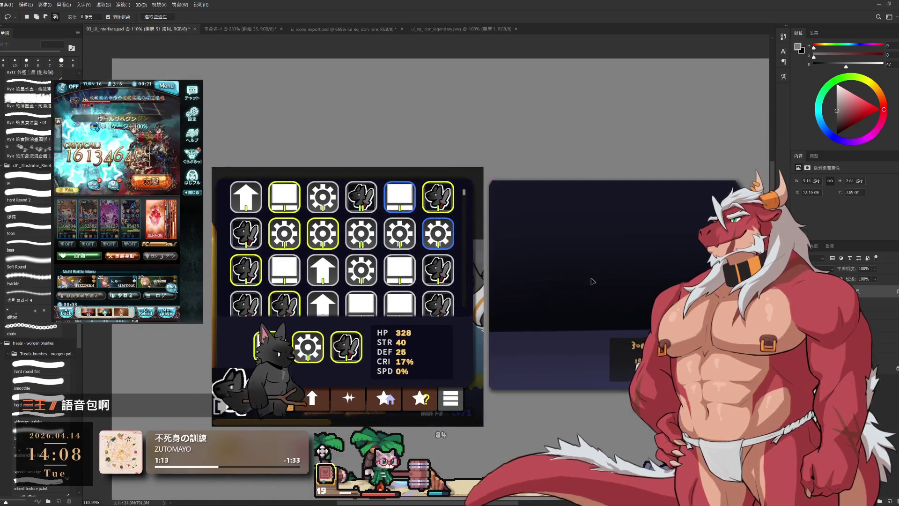
left_click_drag(592, 282, 596, 282)
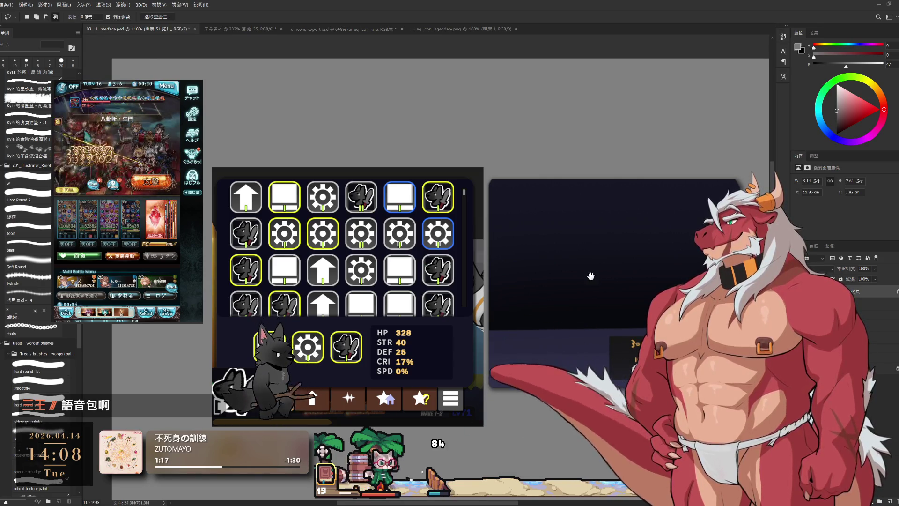
scroll(590, 278, "down", 2)
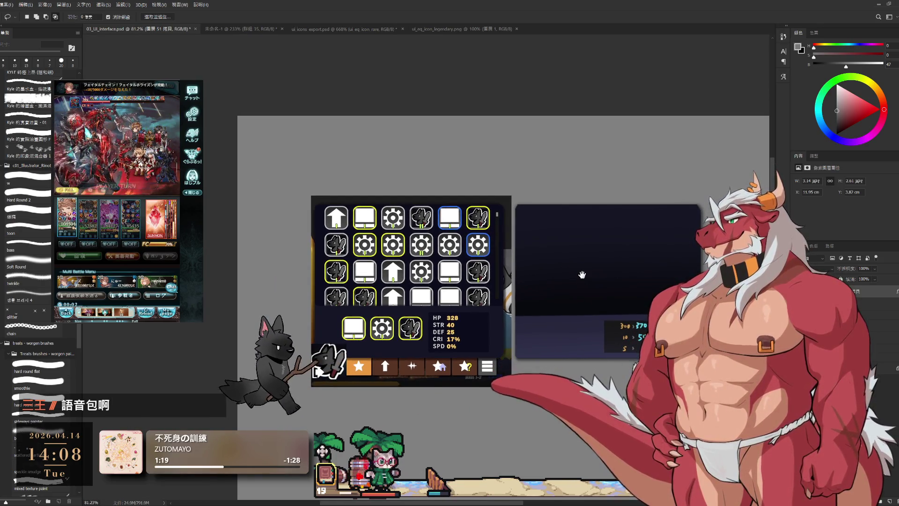
left_click_drag(532, 275, 623, 274)
scroll(547, 265, "up", 2)
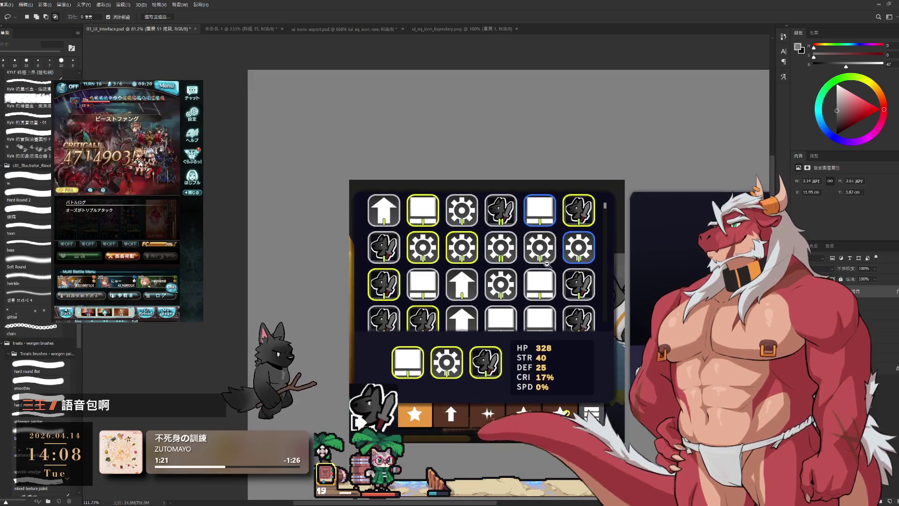
scroll(547, 264, "up", 1)
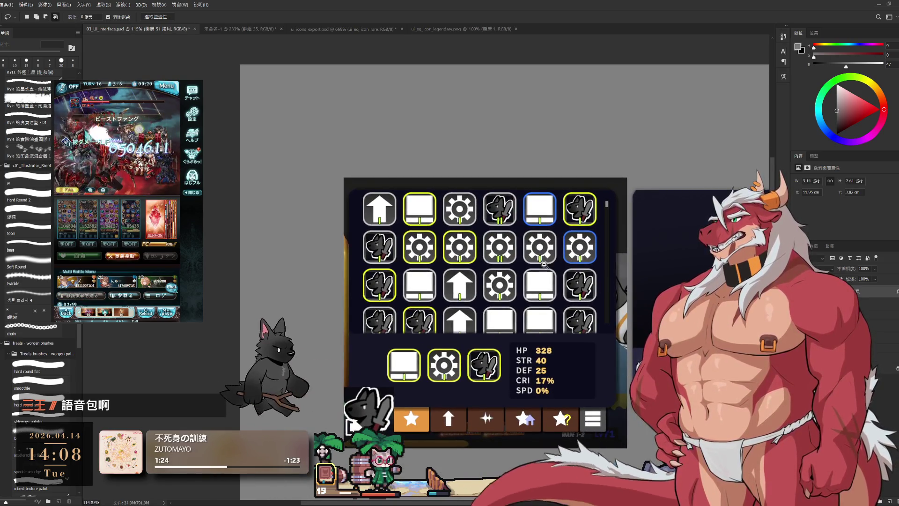
scroll(543, 265, "down", 3)
scroll(504, 281, "down", 3)
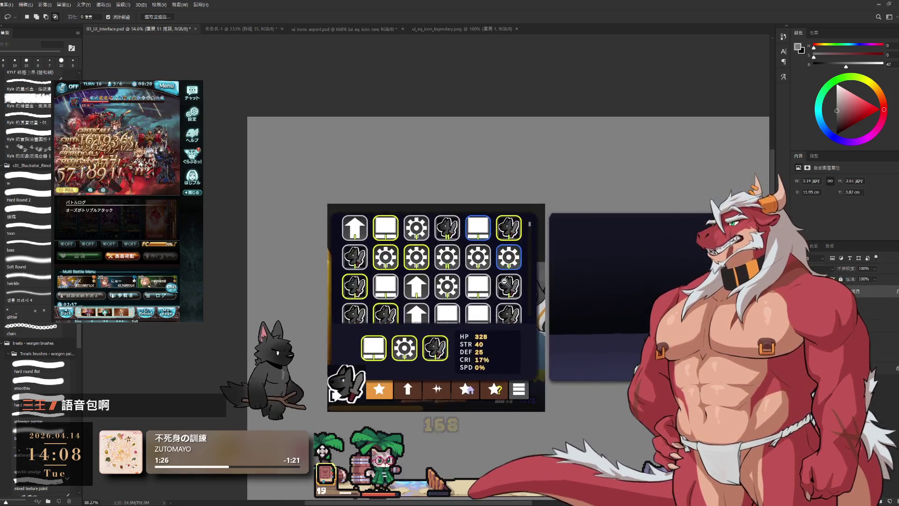
scroll(504, 281, "up", 2)
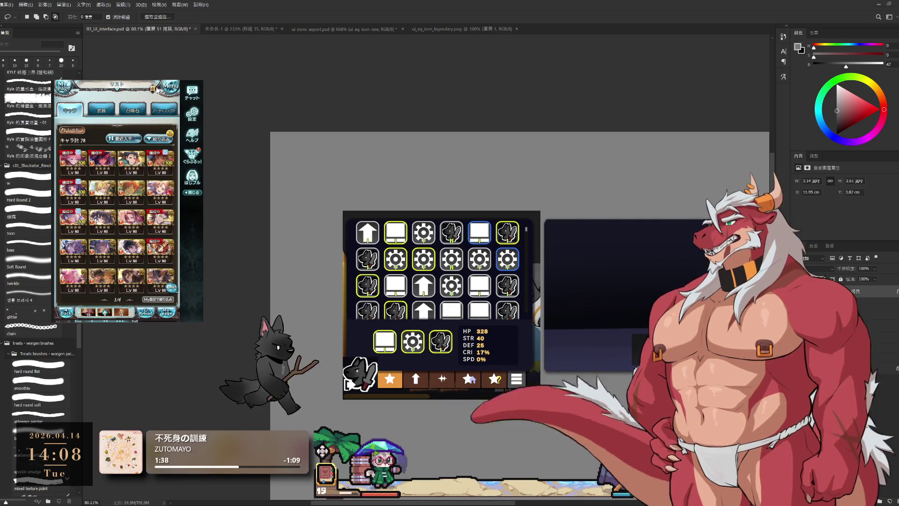
left_click(102, 110)
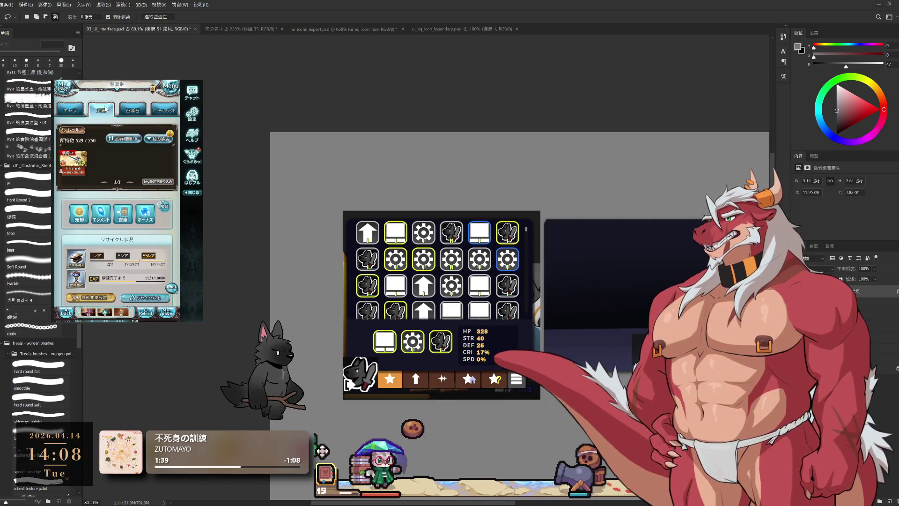
left_click(133, 110)
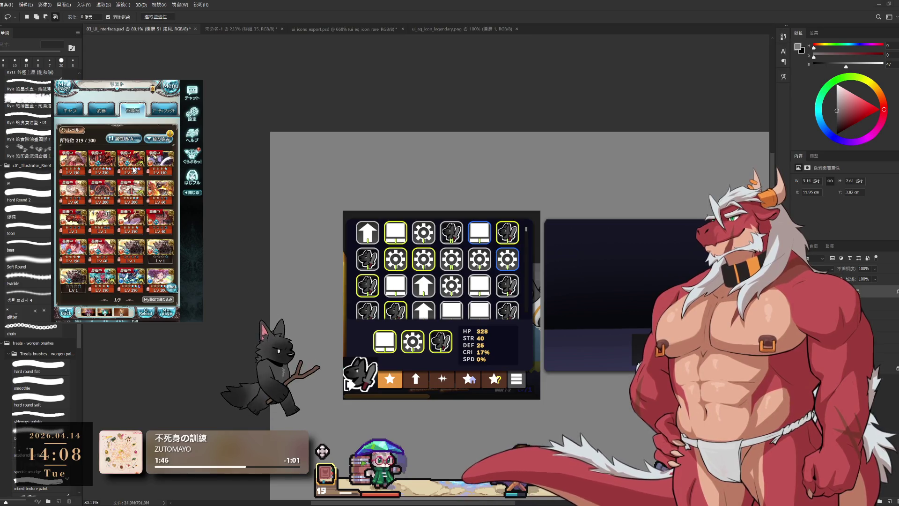
scroll(134, 169, "down", 2)
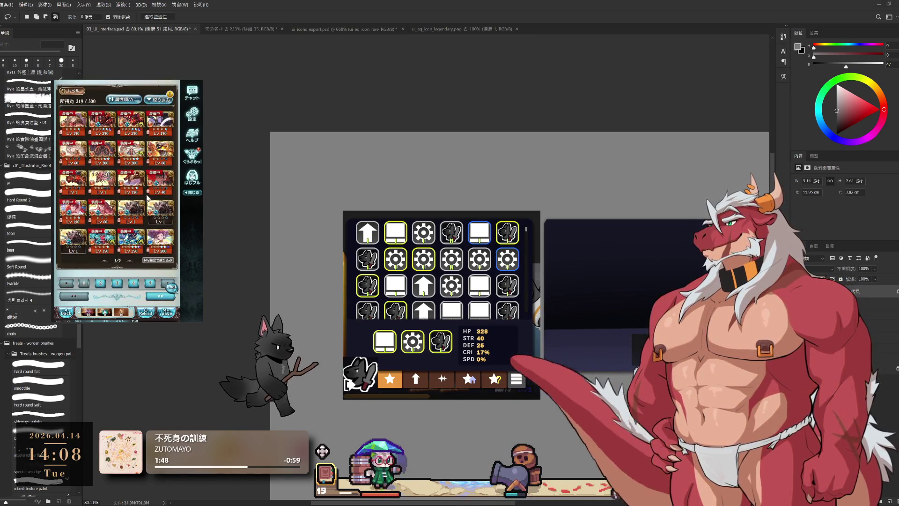
left_click(155, 180)
key("alt+Left")
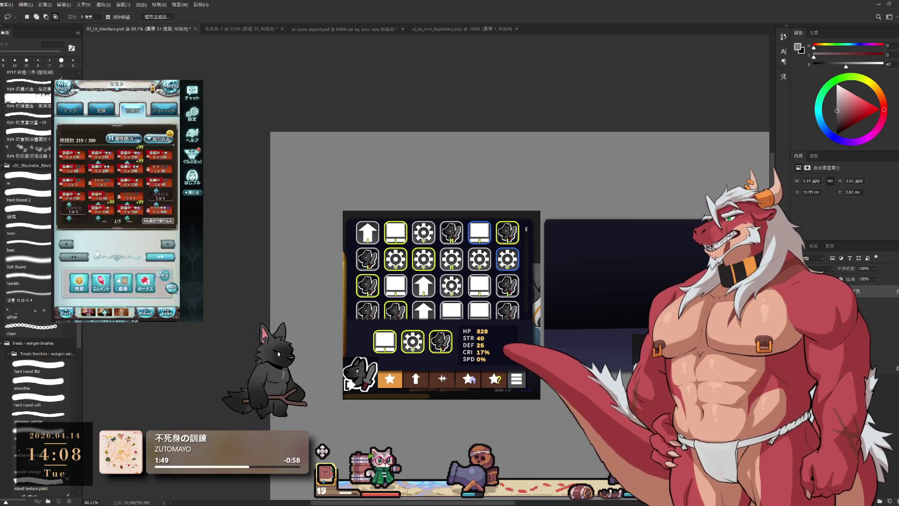
scroll(140, 191, "up", 1)
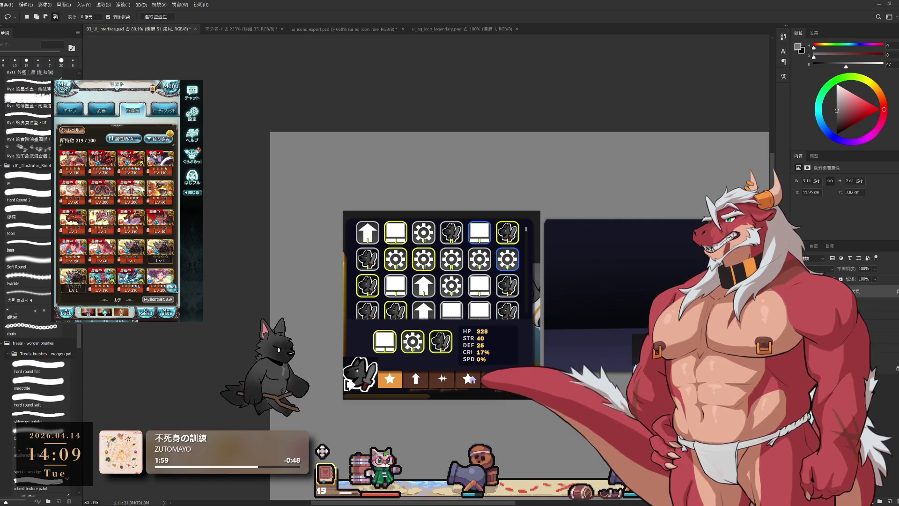
scroll(141, 189, "down", 2)
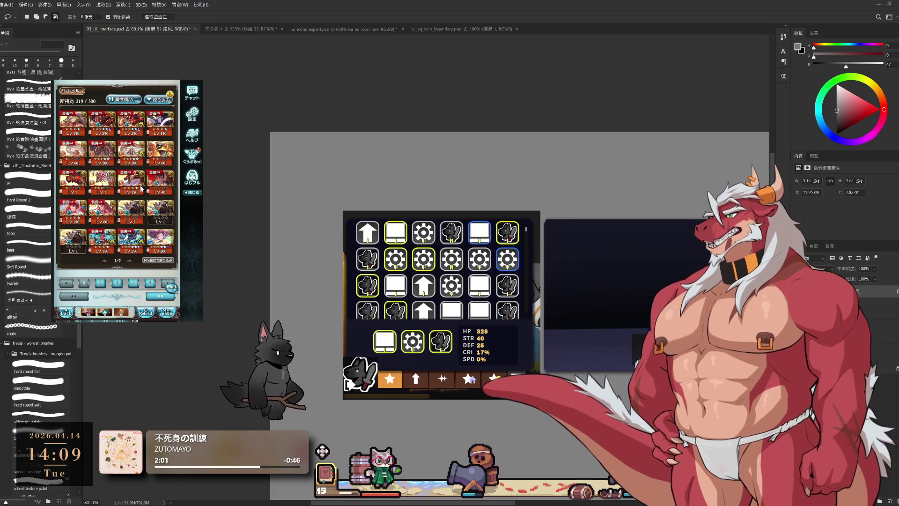
left_click(140, 191)
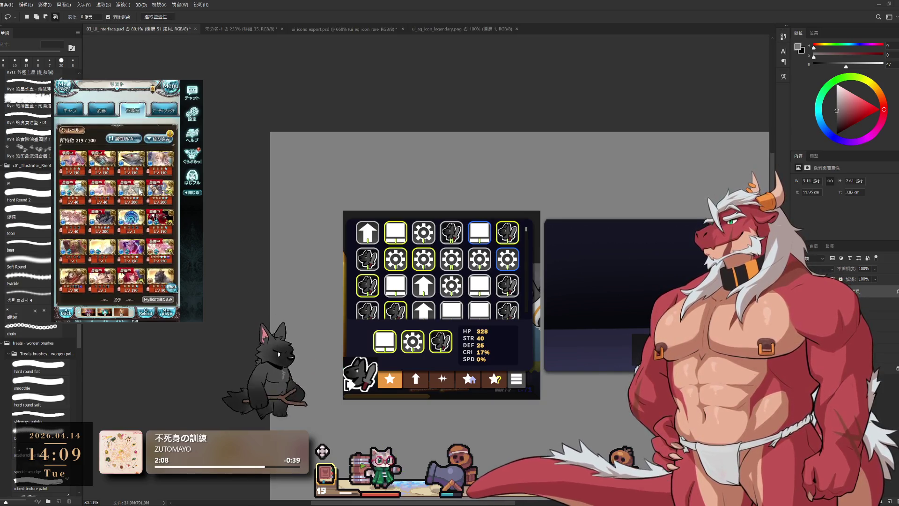
left_click(108, 149)
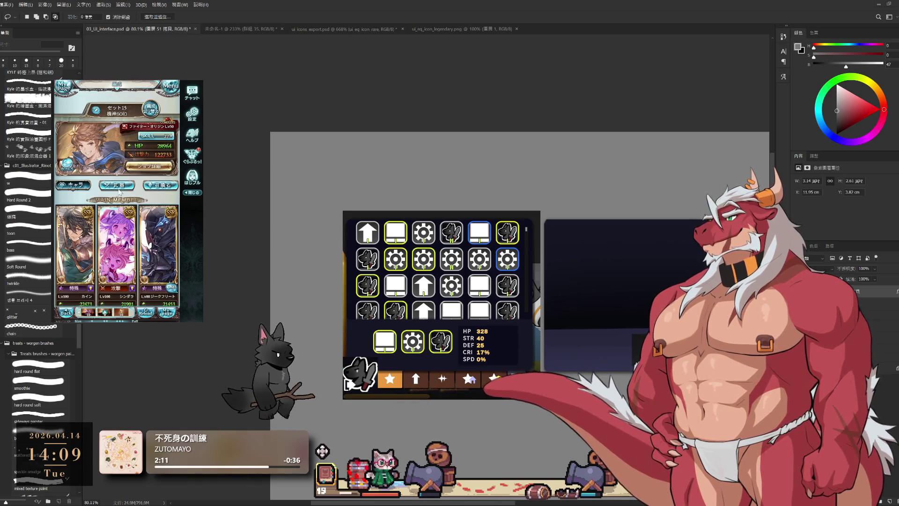
left_click(118, 189)
left_click(103, 142)
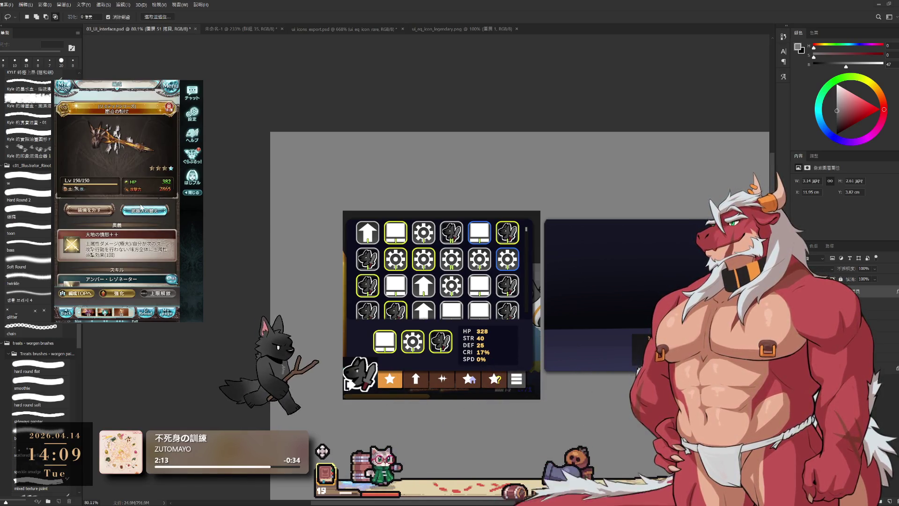
left_click(142, 207)
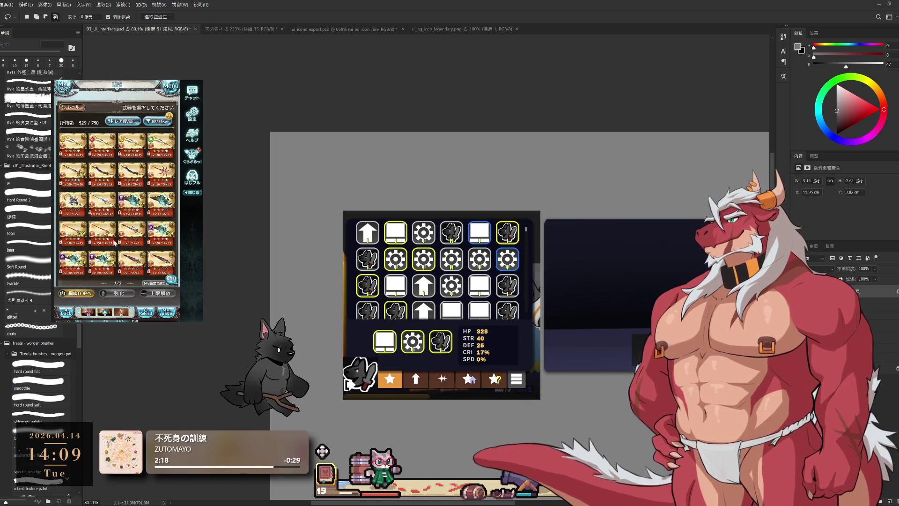
left_click(74, 293)
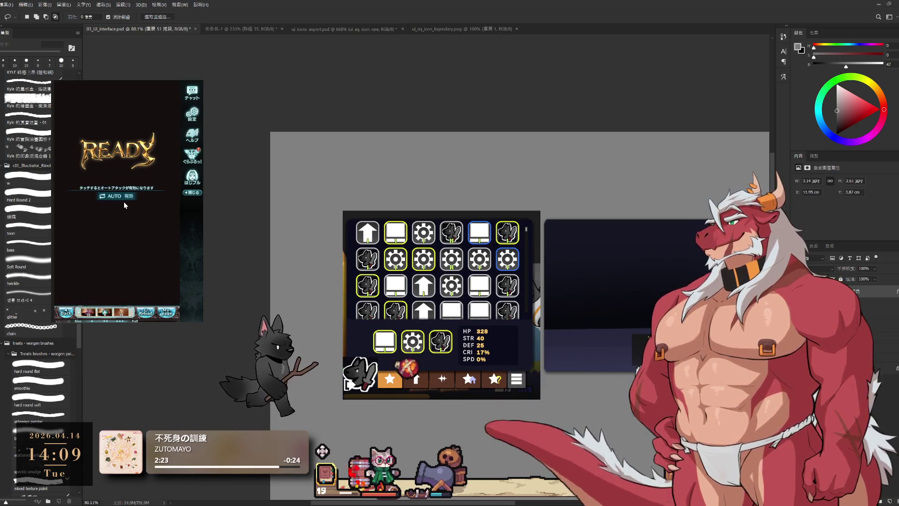
mouse_move(621, 346)
left_mouse_down()
mouse_move(641, 327)
mouse_move(648, 340)
left_mouse_up()
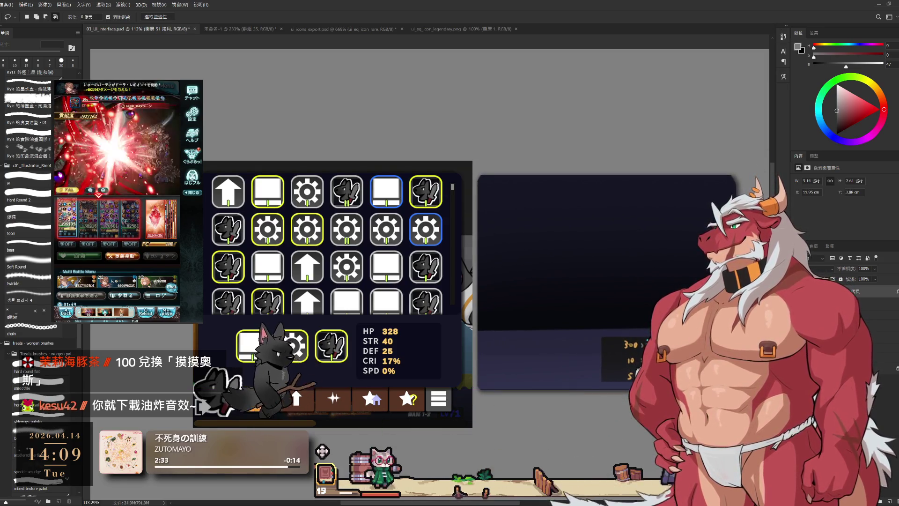
Step: Select the panel's lower stats strip and stretch its top edge up to about 105% height, then commit
left_click_drag(464, 295, 457, 297)
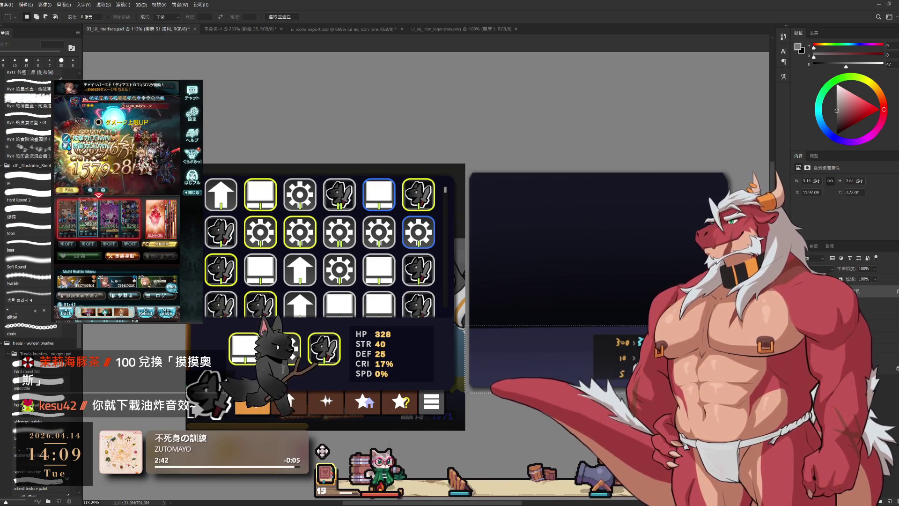
key("ctrl+t")
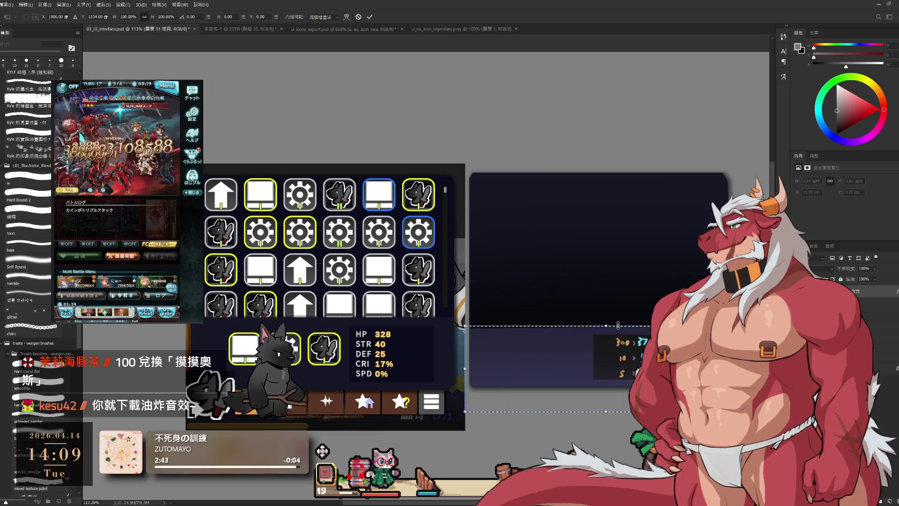
left_click_drag(617, 325, 608, 315)
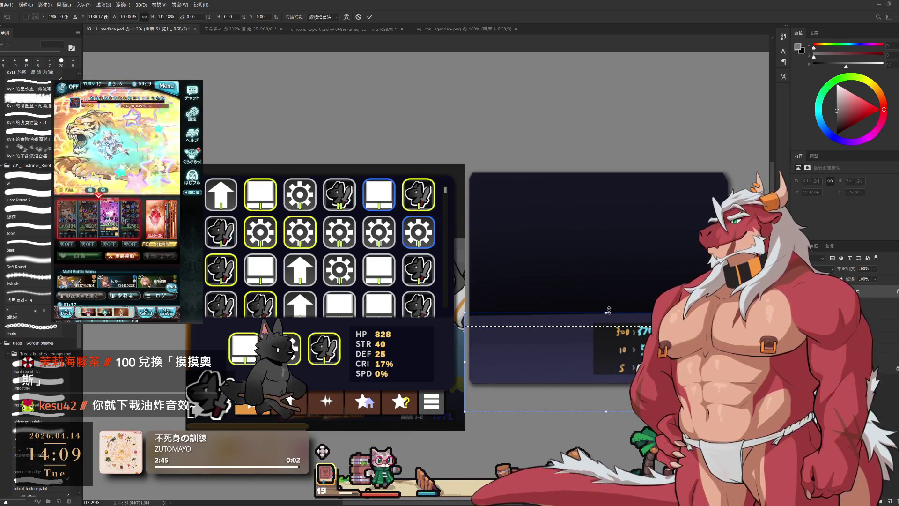
left_click(368, 18)
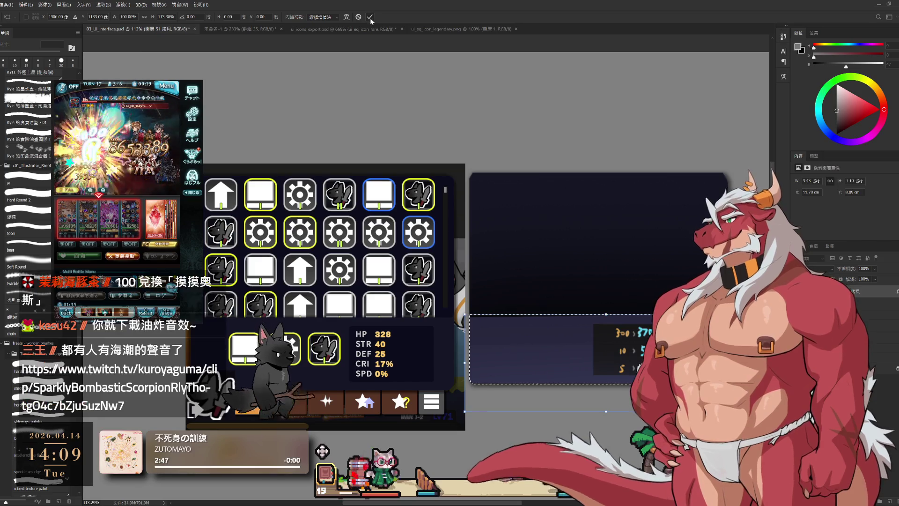
scroll(572, 207, "down", 2)
scroll(642, 263, "up", 1)
scroll(641, 263, "up", 1)
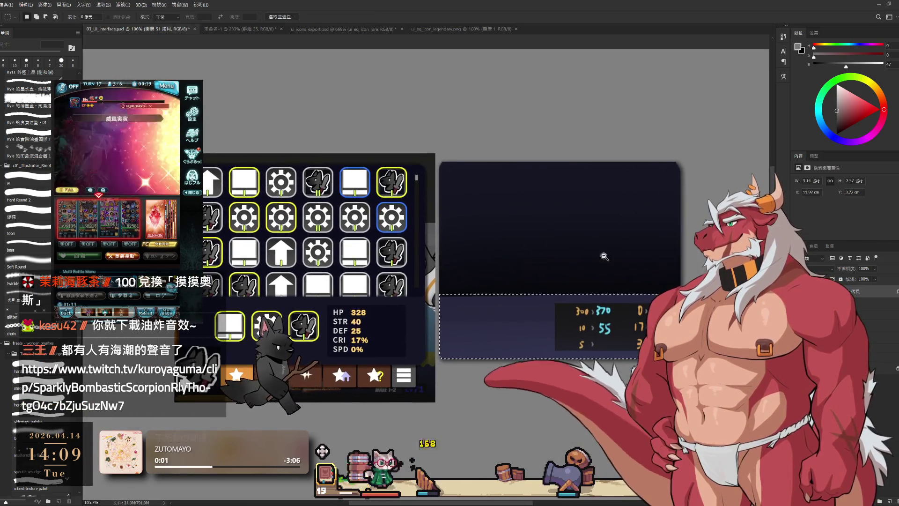
scroll(632, 265, "up", 1)
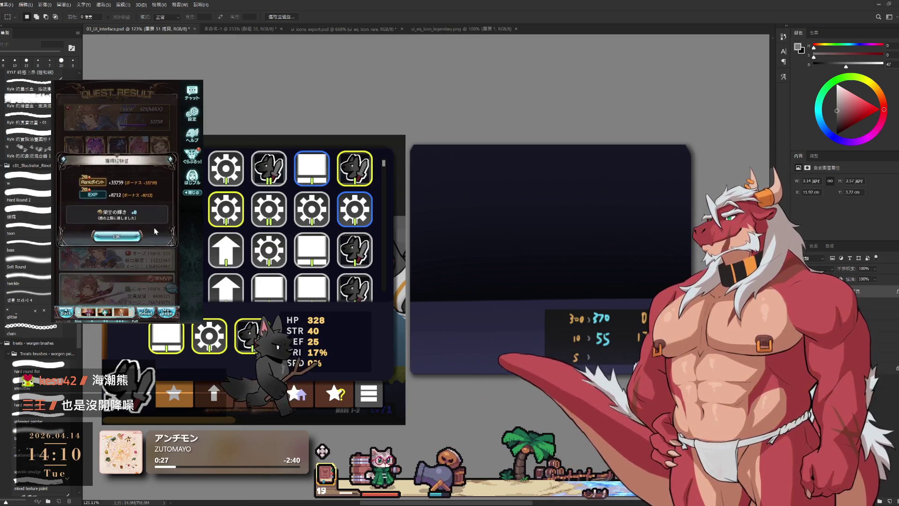
left_click(113, 239)
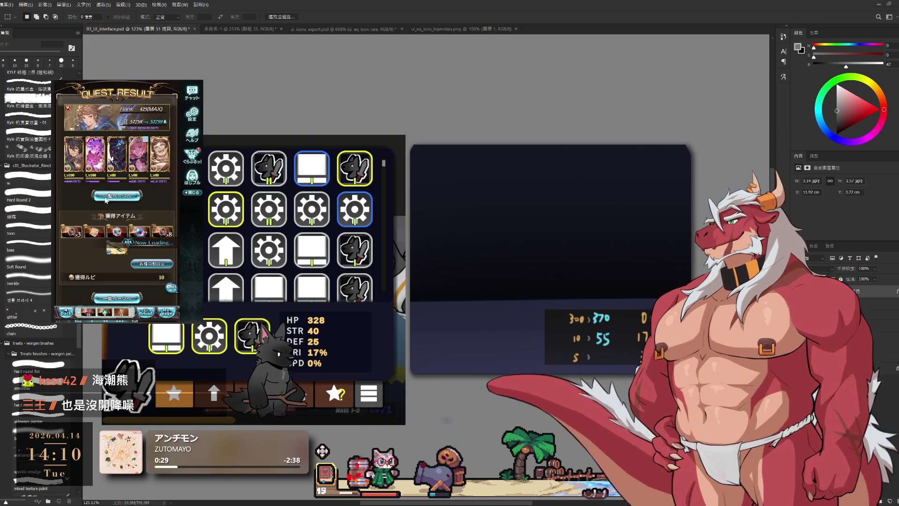
left_click(112, 185)
left_click(116, 204)
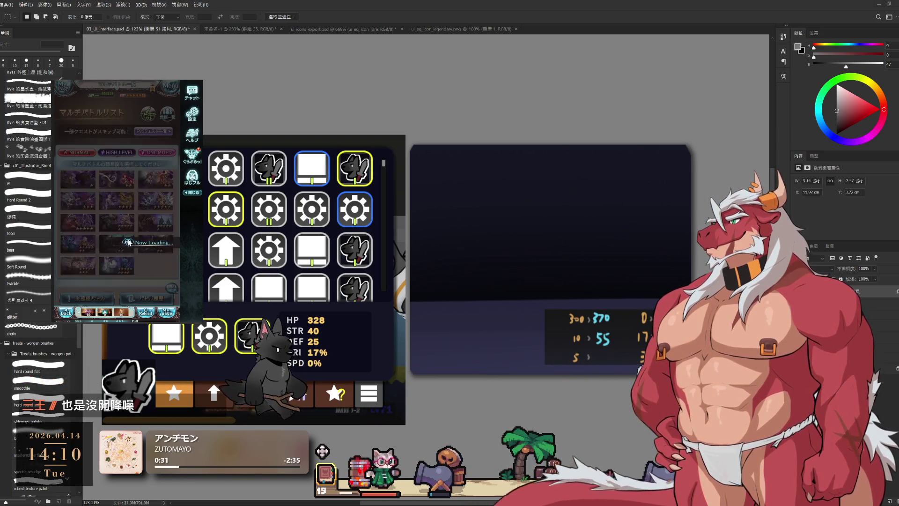
left_click(140, 269)
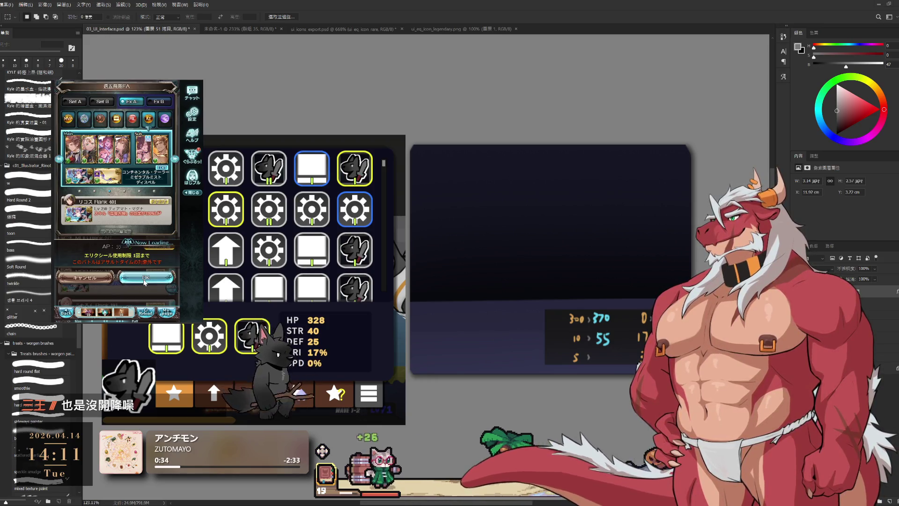
left_click(144, 281)
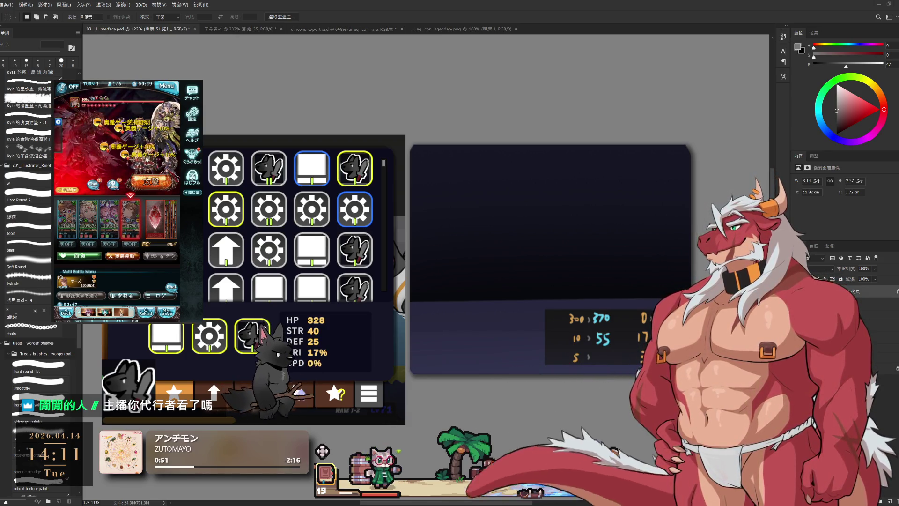
Step: Move the dark panel over beside the icon grid, undoing and redoing the move once
left_click_drag(507, 229, 597, 227)
scroll(538, 230, "down", 2)
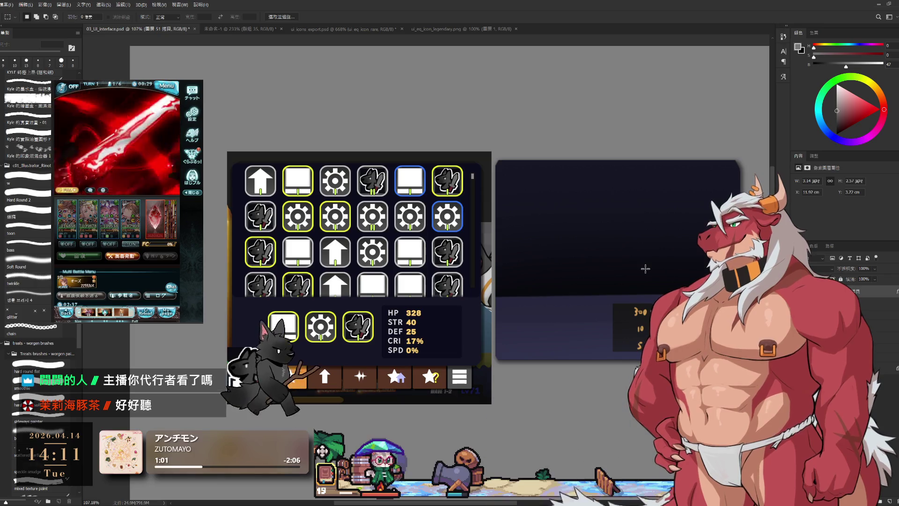
mouse_move(492, 242)
left_mouse_down()
mouse_move(387, 254)
mouse_move(383, 265)
left_mouse_up()
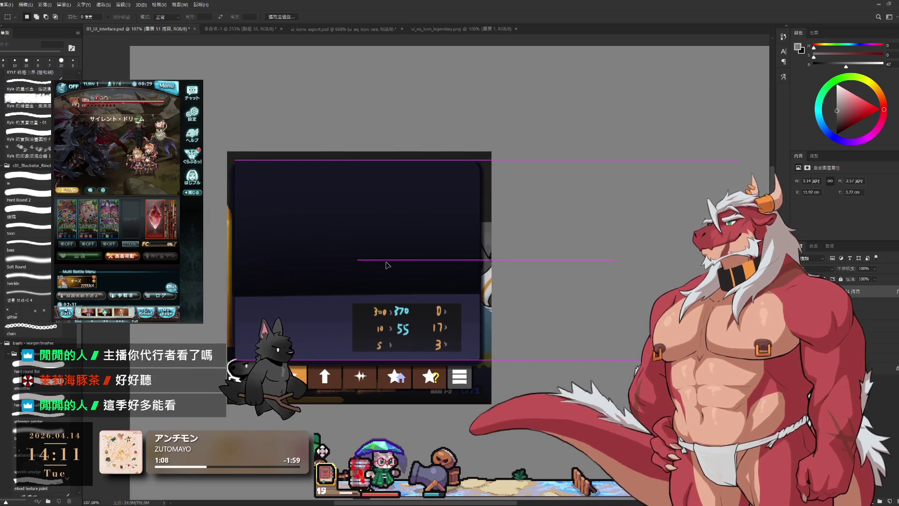
key("ctrl+z")
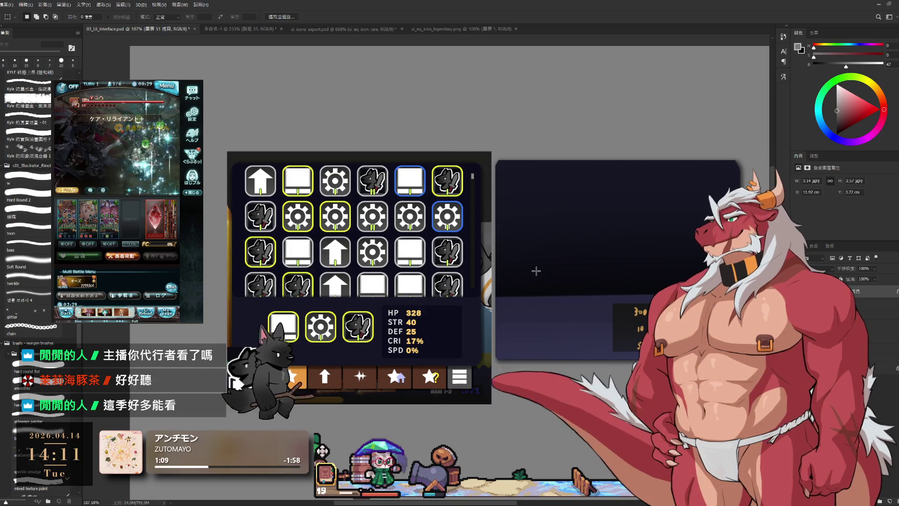
scroll(602, 265, "down", 1)
scroll(595, 267, "down", 1)
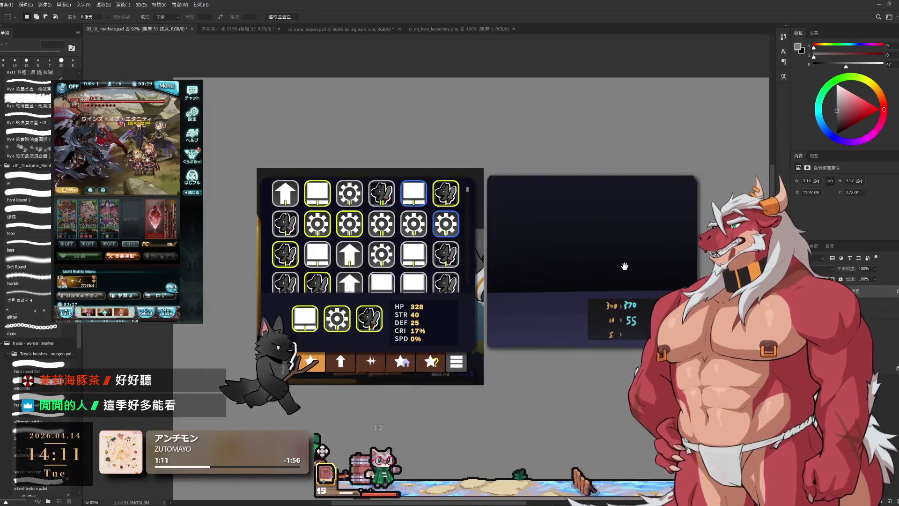
left_click_drag(657, 271, 431, 276)
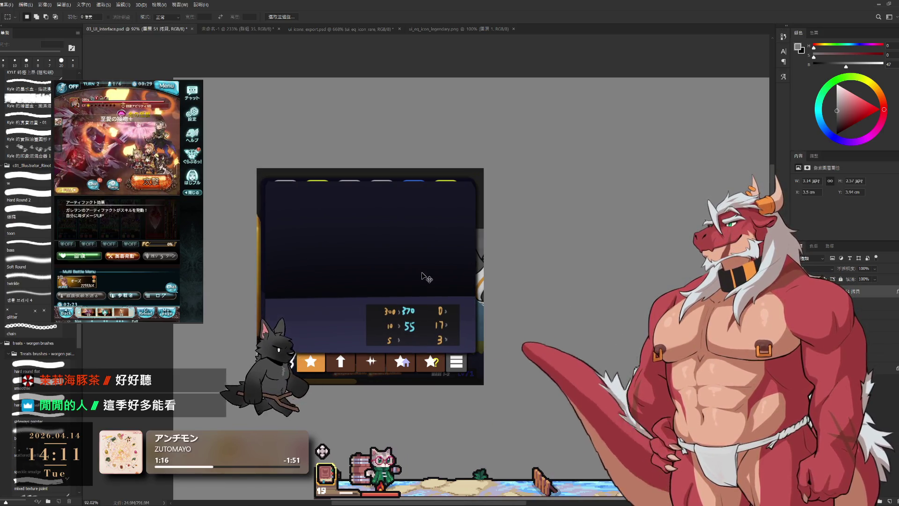
Step: Enlarge the dark panel slightly with a transform, then delete the clipped dark image from the rounded frame
key("ctrl+t")
left_click_drag(270, 185, 265, 175)
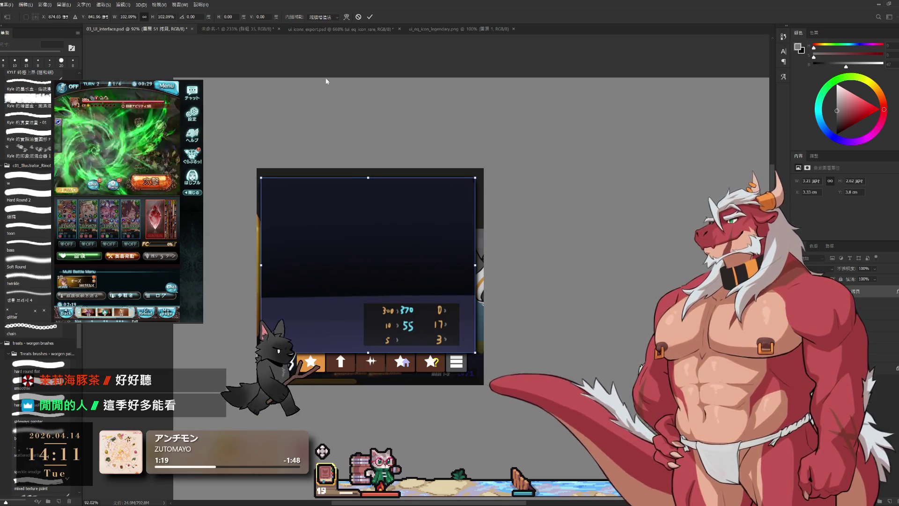
key("Return")
key("ctrl+plus")
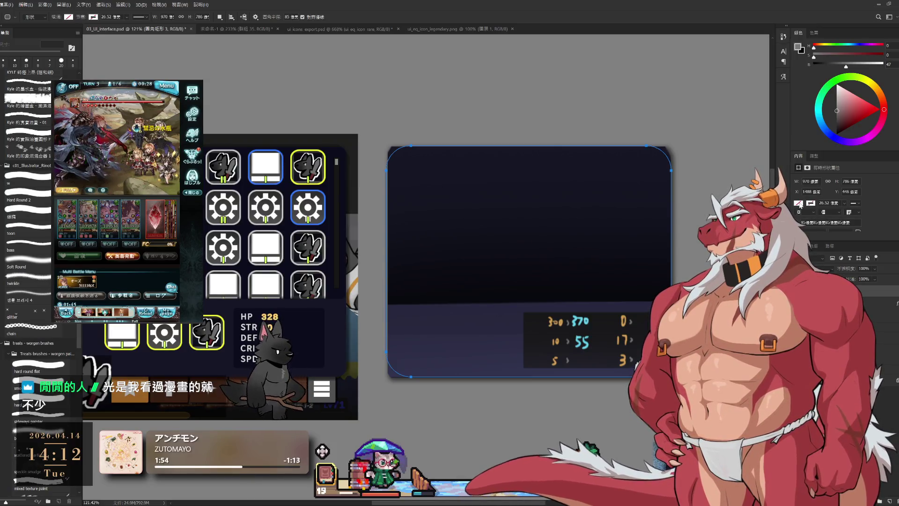
key("Delete")
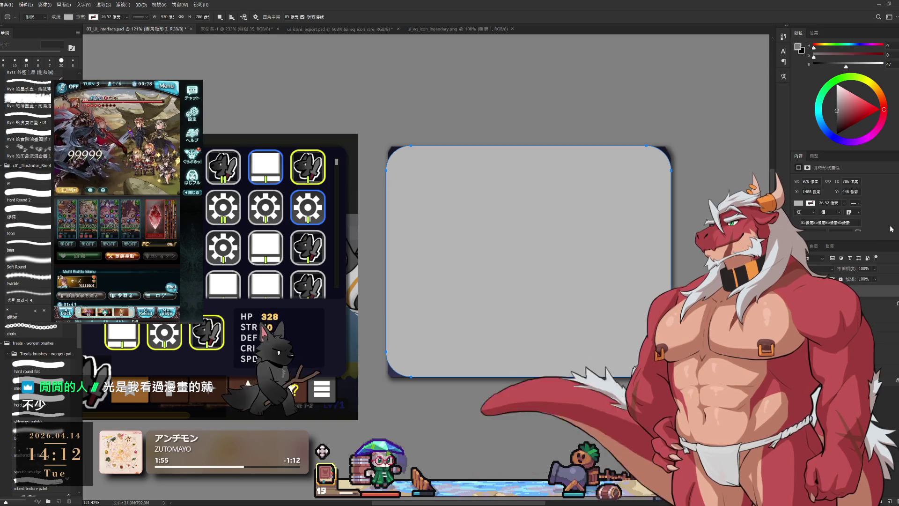
Step: Sample the navy colour with the Eyedropper and apply it as the rounded rectangle's fill, viewing at 100%
key("i")
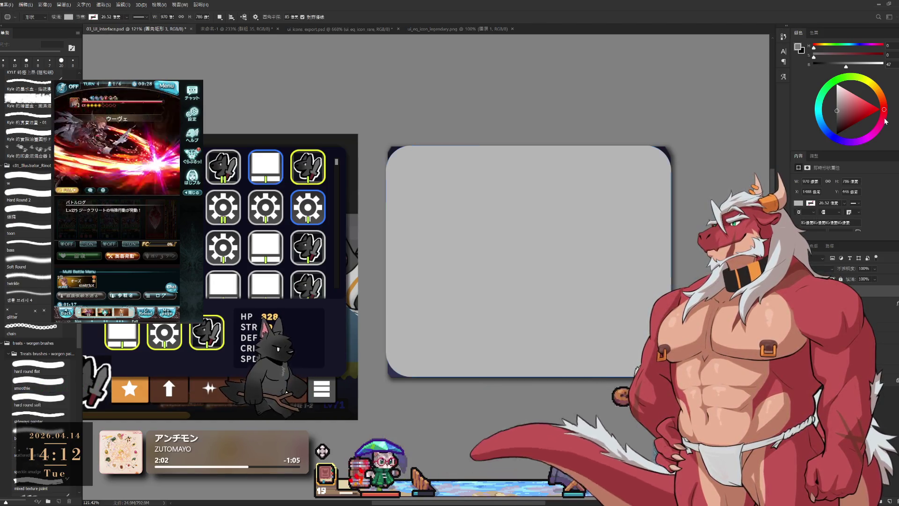
key("u")
key("alt+BackSpace")
left_click(609, 227, "alt")
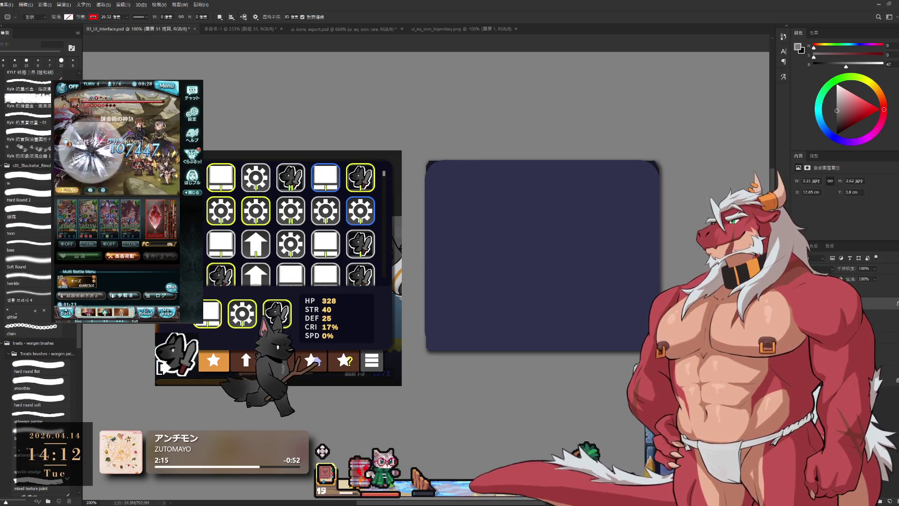
scroll(865, 215, "down", 2)
Step: Reduce the panel's corner radius in Properties from 70 to 50 to 40 pixels
left_click(811, 214)
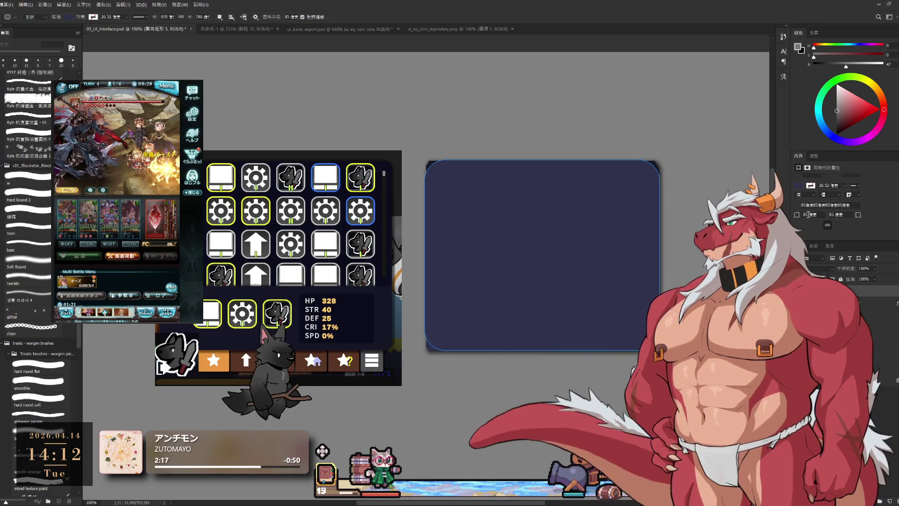
type("70")
key("Return")
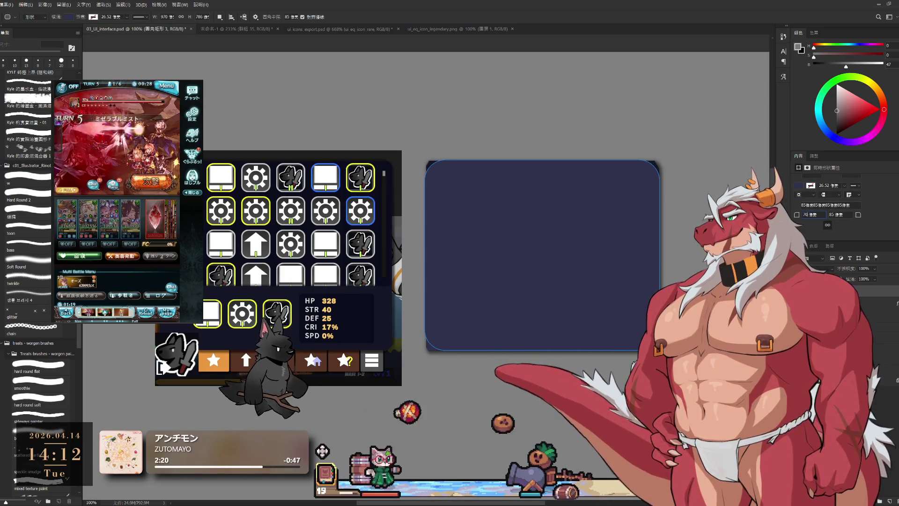
left_click(806, 215)
type("50")
key("Return")
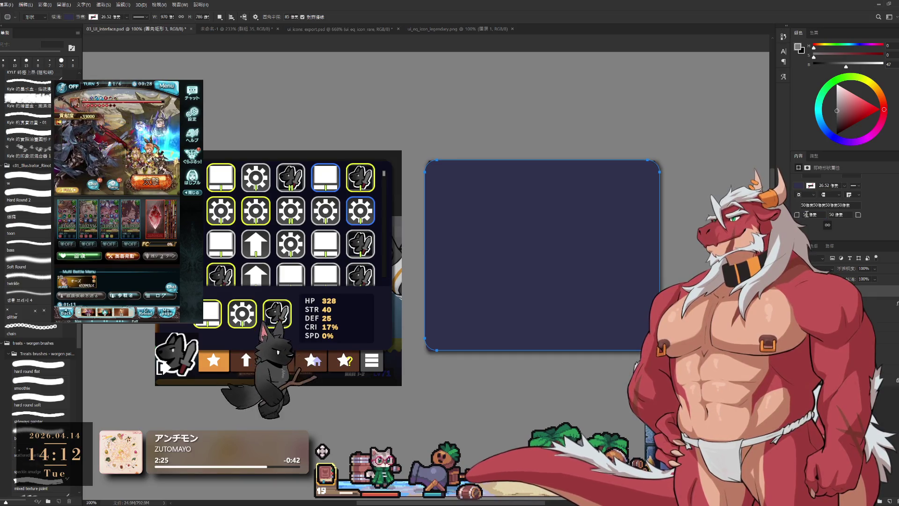
type("40")
key("Return")
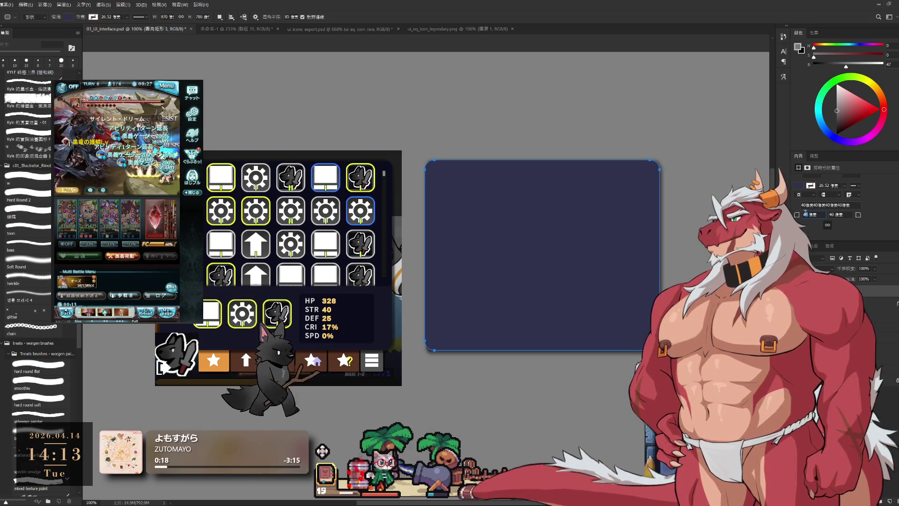
Step: Reduce the corner radius further to 30 and finally 20 pixels for all corners
left_click(798, 215)
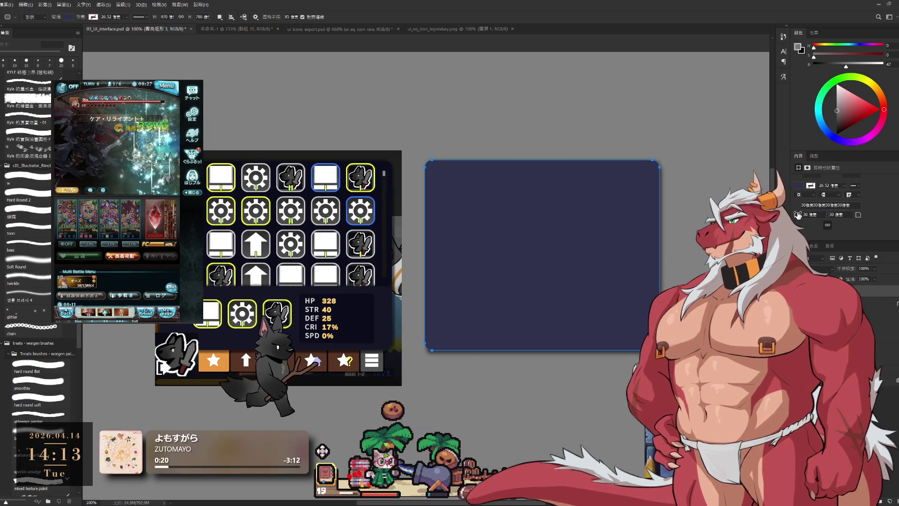
left_click(803, 216)
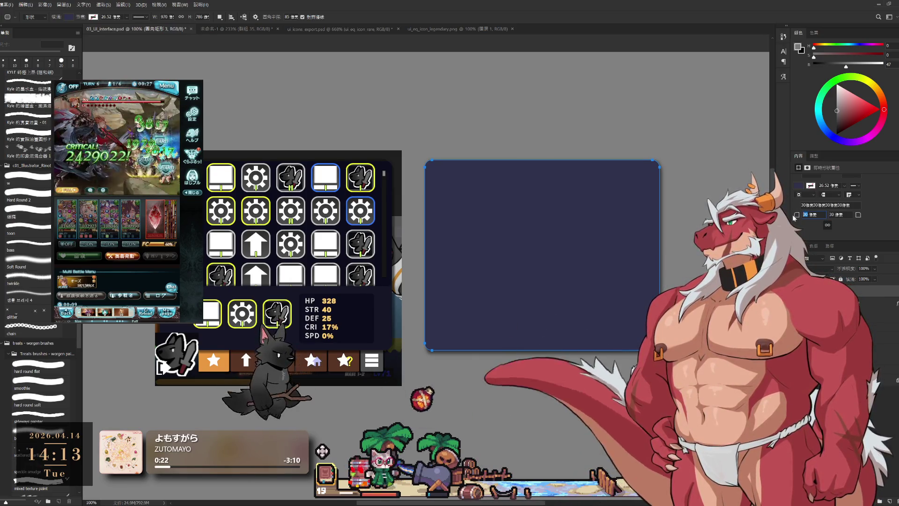
type("20")
key("Return")
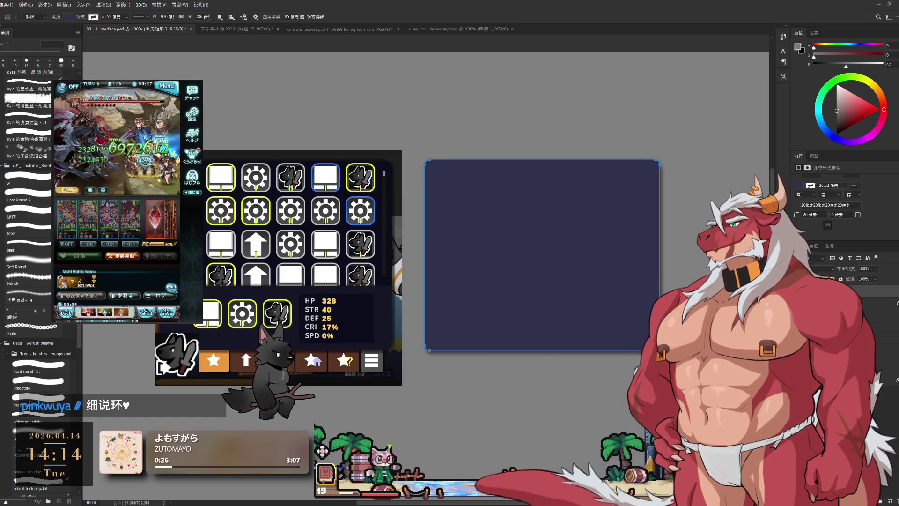
scroll(616, 283, "up", 1)
scroll(616, 285, "up", 2)
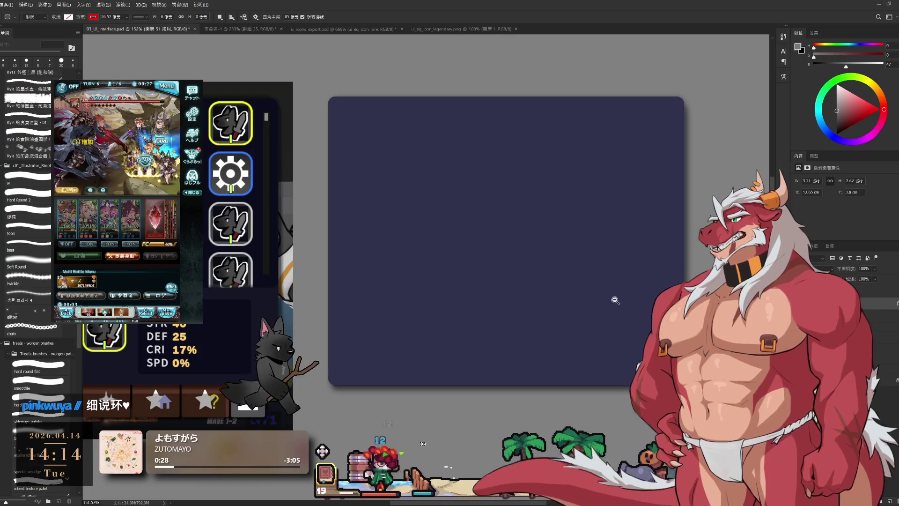
scroll(614, 301, "down", 2)
scroll(595, 295, "down", 1)
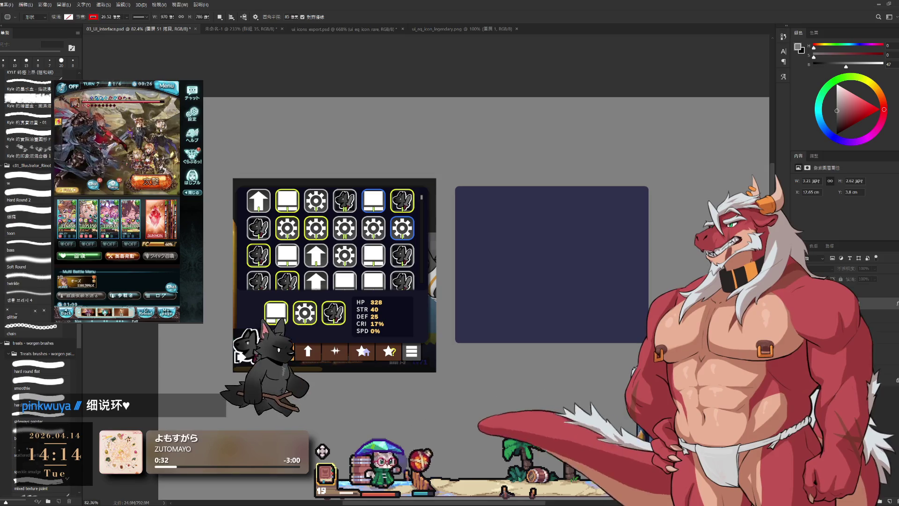
scroll(598, 268, "up", 1)
scroll(599, 268, "up", 1)
scroll(599, 268, "down", 1)
scroll(599, 268, "down", 1)
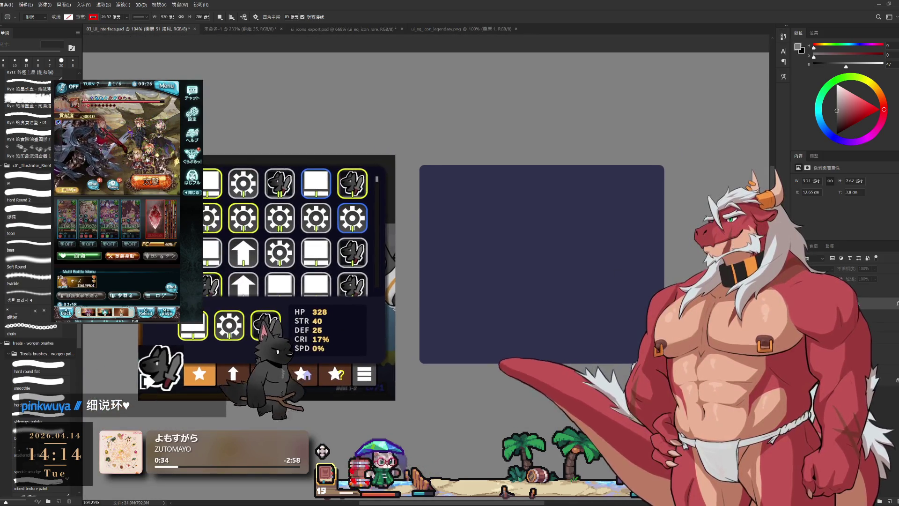
Step: Hide the gradient stats panel covering the navy panel, reframe the view and start a Free Transform on the navy panel
key("ctrl+z")
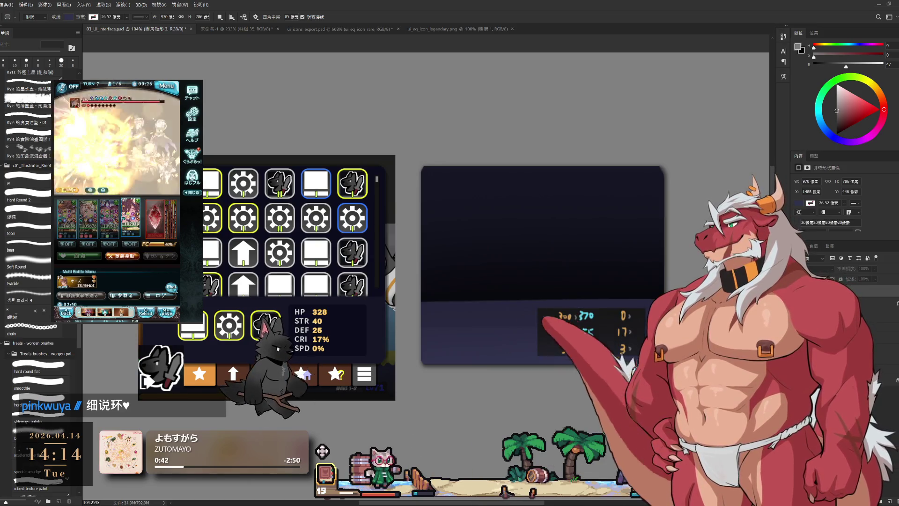
left_click_drag(338, 293, 323, 249)
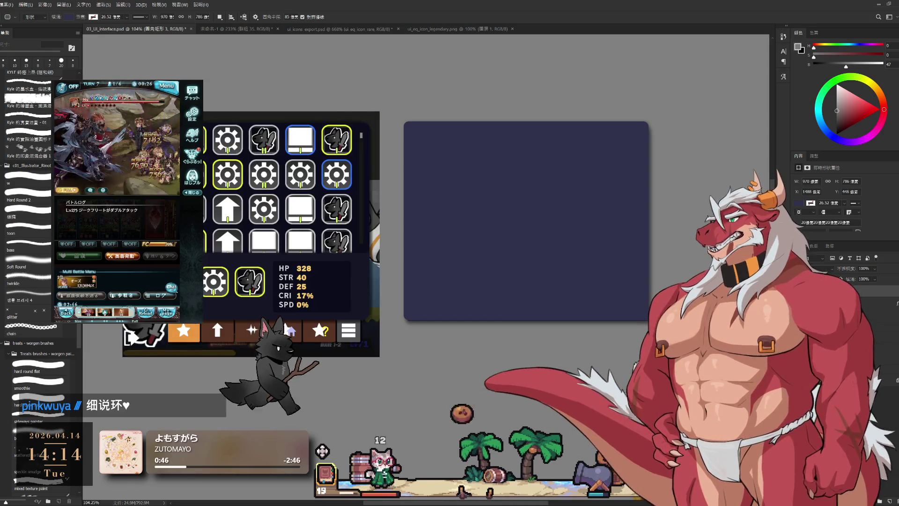
left_click_drag(592, 288, 599, 271)
scroll(589, 288, "down", 3)
scroll(478, 295, "down", 2)
key("ctrl+t")
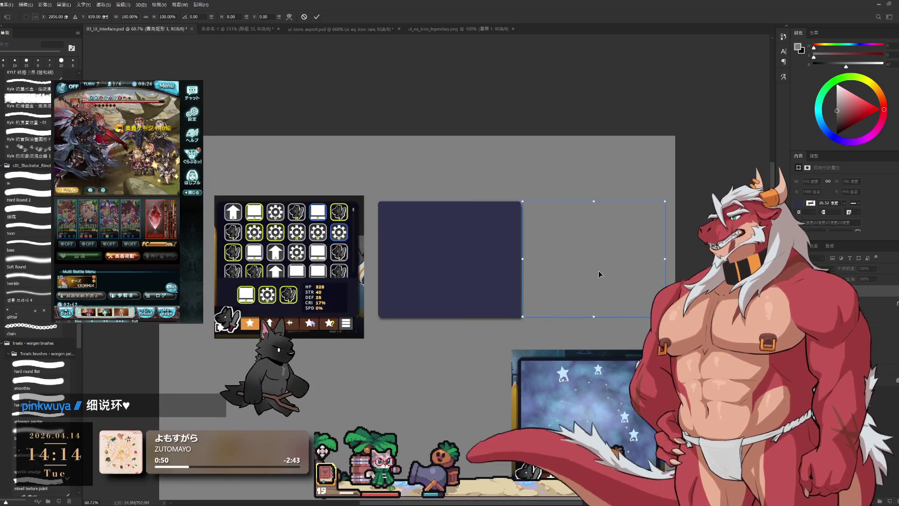
Step: Commit the navy panel transform and nudge the gradient stats panel slightly left beside it
left_click(318, 16)
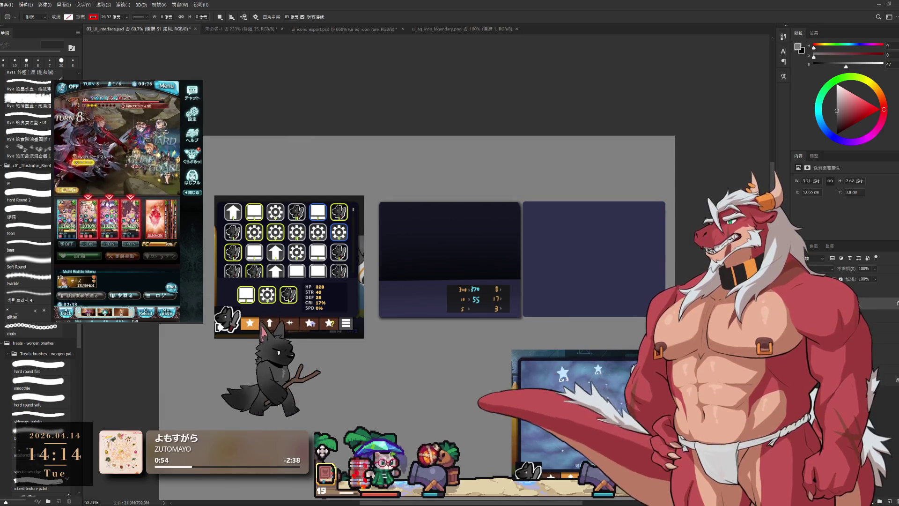
key("ctrl+t")
left_click_drag(454, 265, 445, 265)
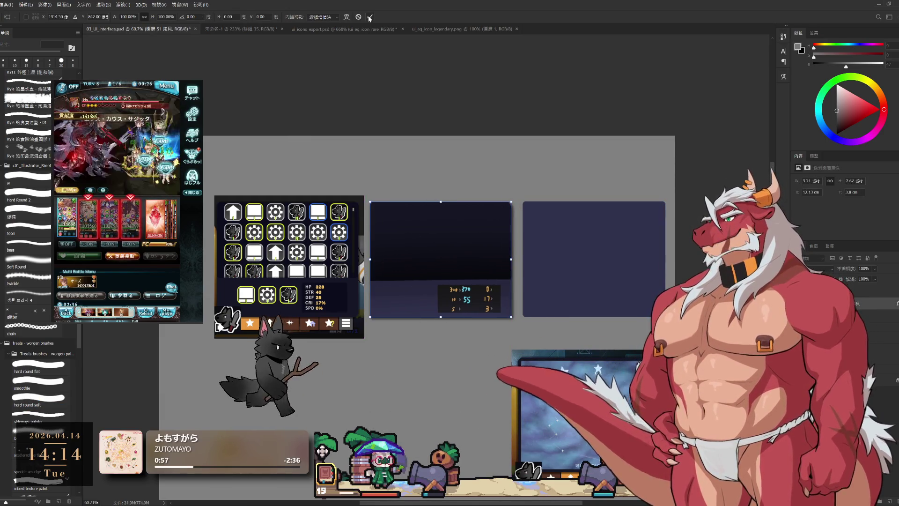
key("Return")
Step: Select the right navy panel's layer and return the canvas view to 100%
mouse_move(605, 222)
left_mouse_down()
mouse_move(545, 225)
mouse_move(609, 284)
left_mouse_up()
scroll(555, 226, "up", 3)
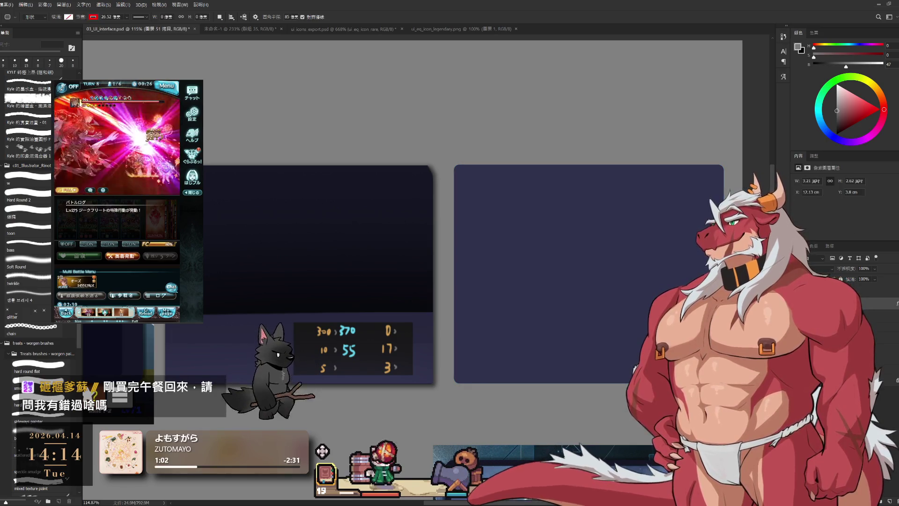
key("alt+bracketleft")
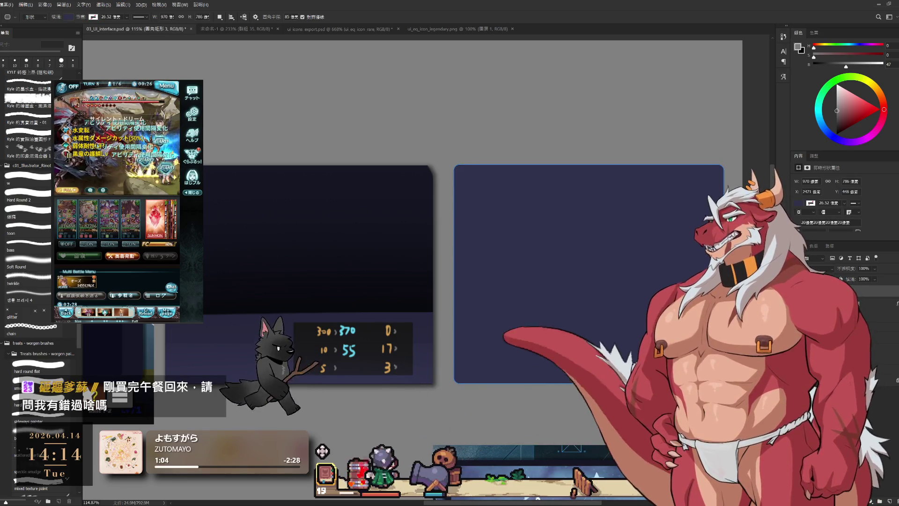
key("ctrl+minus")
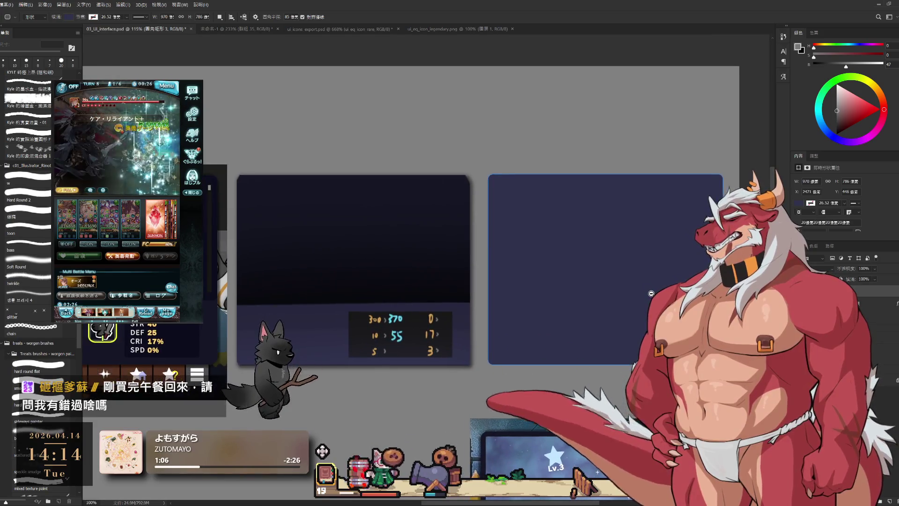
scroll(652, 294, "up", 1)
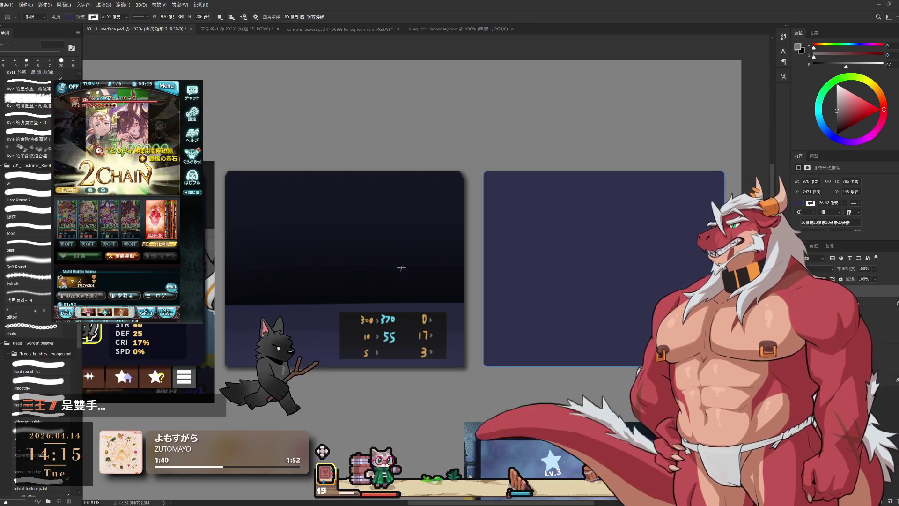
Step: Sample the near-black from the left panel's top and fill the right panel with it, then ready the Gradient tool on the pixel layer above
key("b")
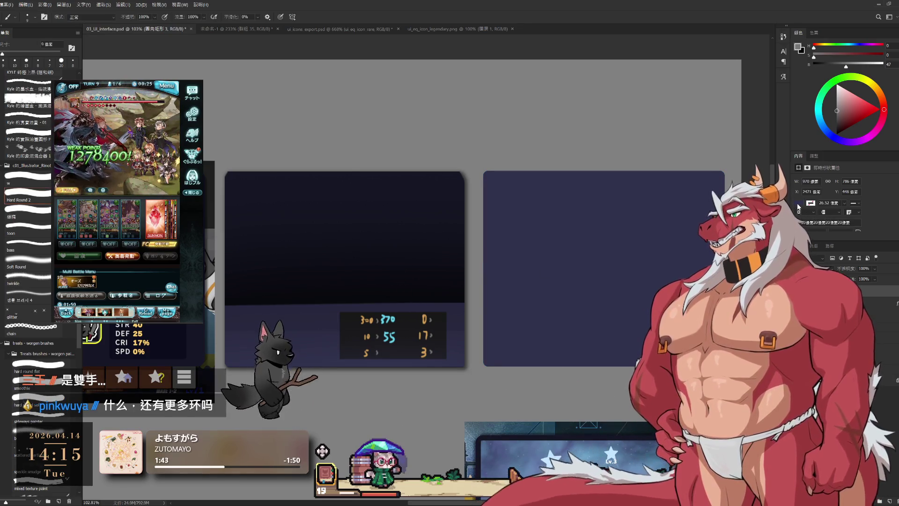
key("i")
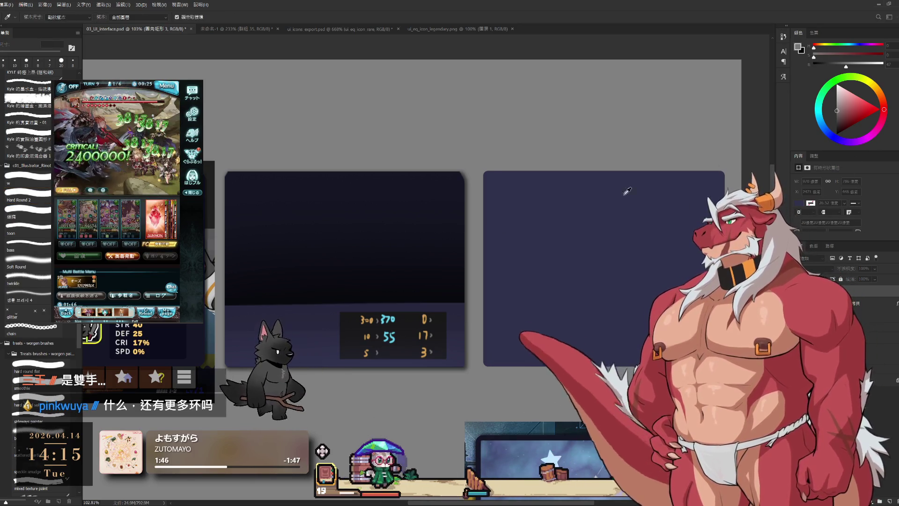
key("b")
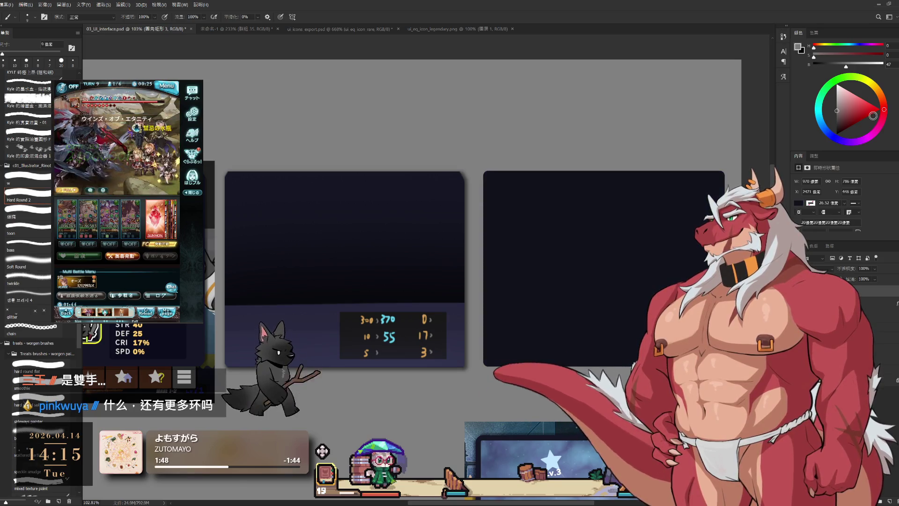
scroll(646, 232, "down", 2)
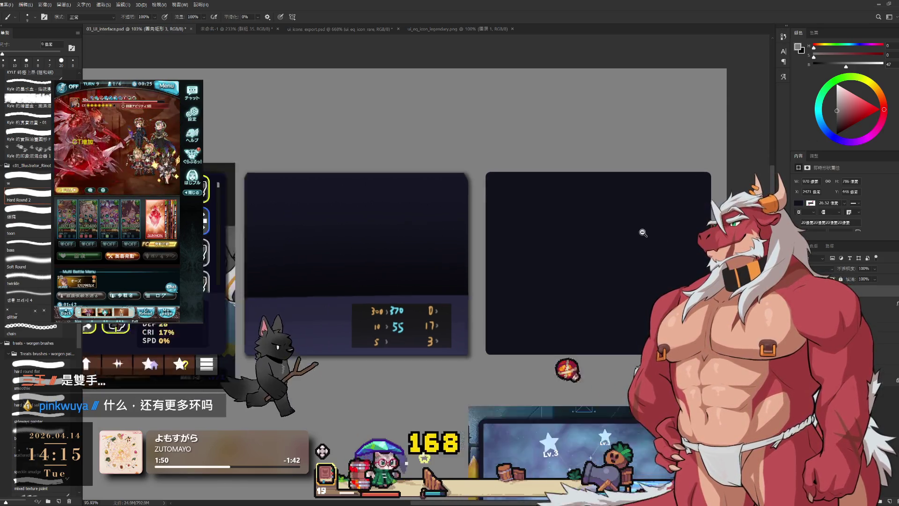
key("ctrl+alt+shift+n")
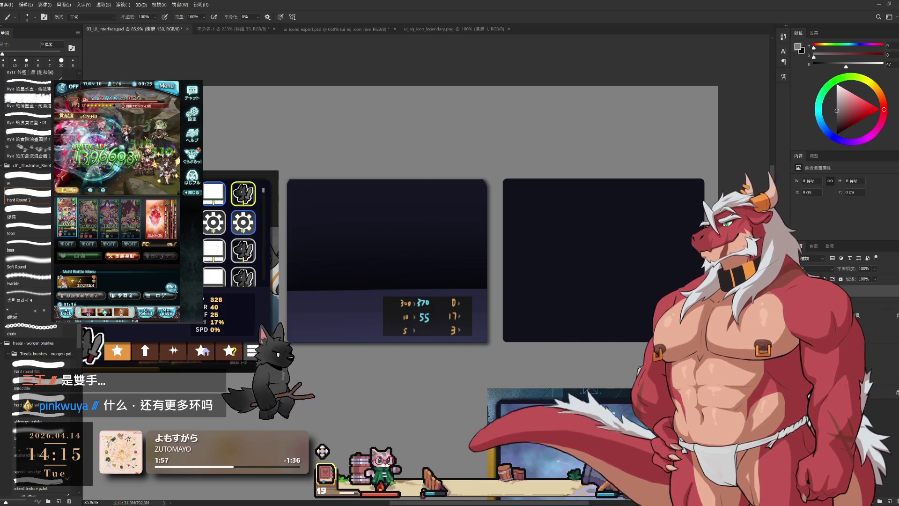
key("g")
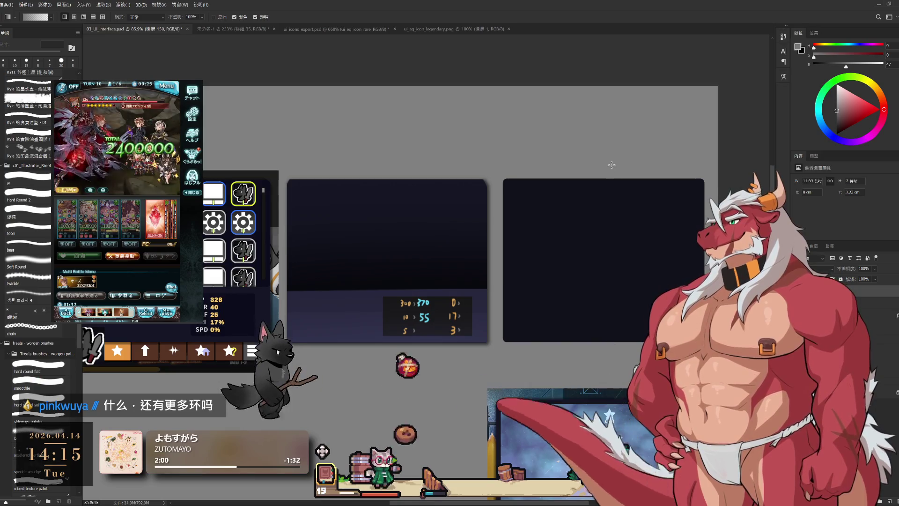
Step: Fill the right panel with a vertical near-black-to-navy gradient and sample a new colour
left_click_drag(613, 346, 615, 167)
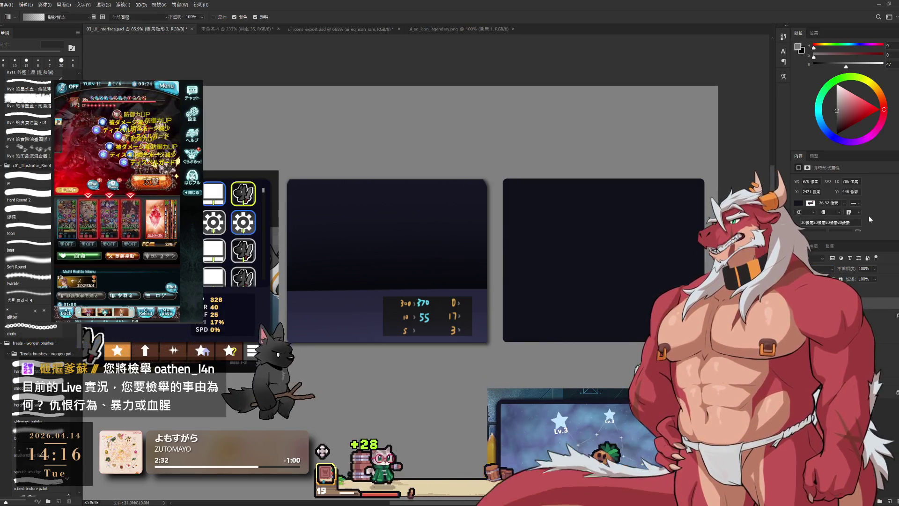
key("i")
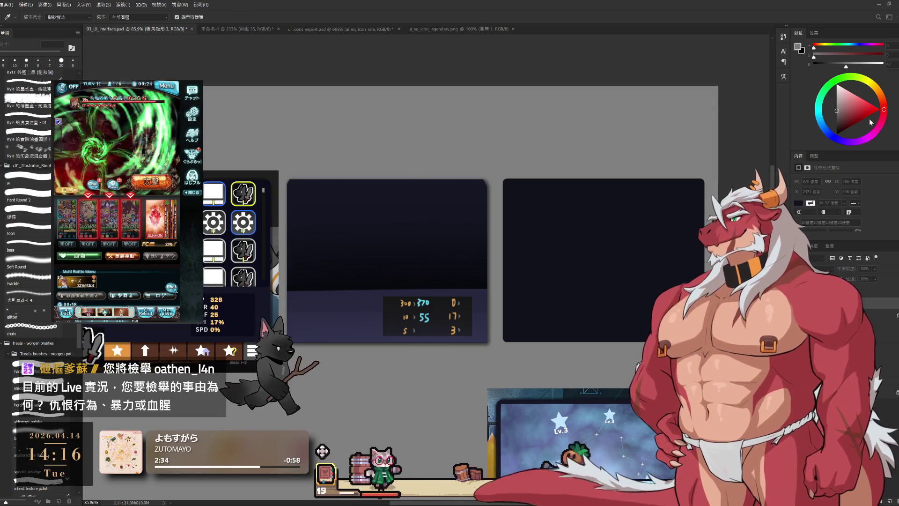
left_click(871, 114)
key("alt+bracketleft")
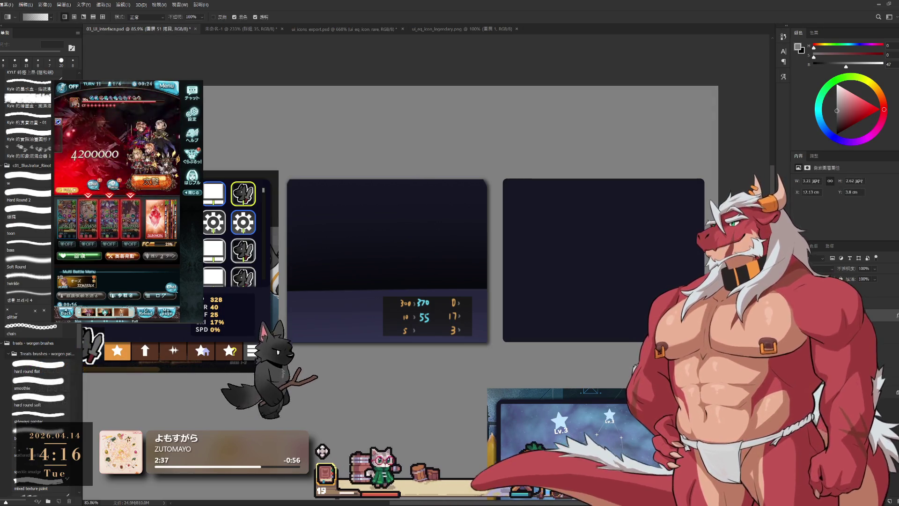
scroll(667, 298, "down", 4)
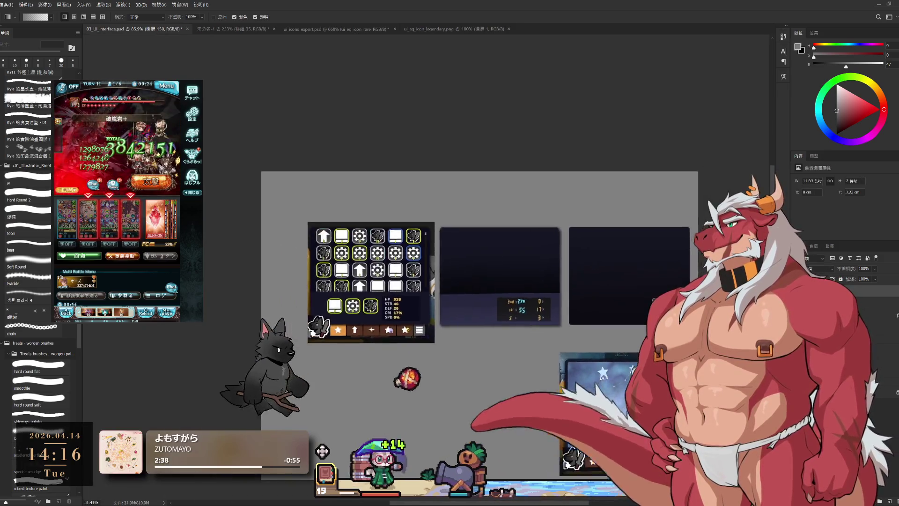
scroll(667, 299, "up", 2)
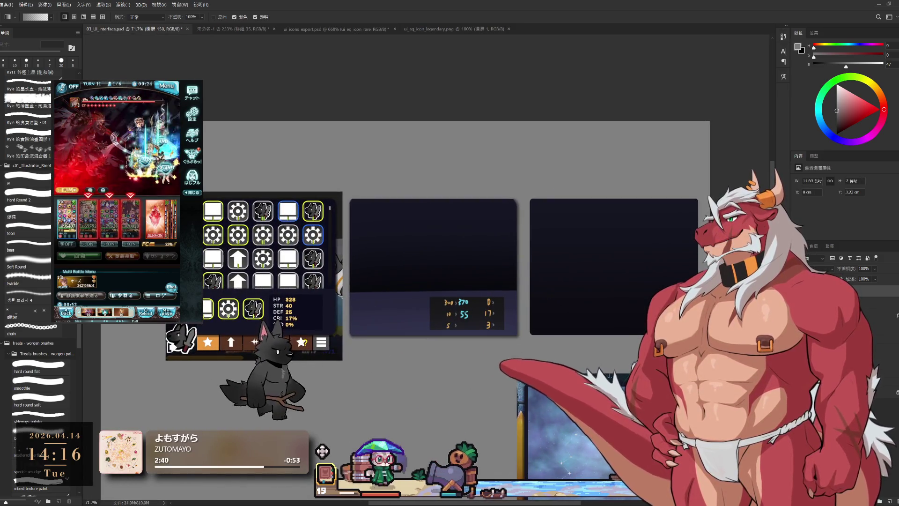
key("alt")
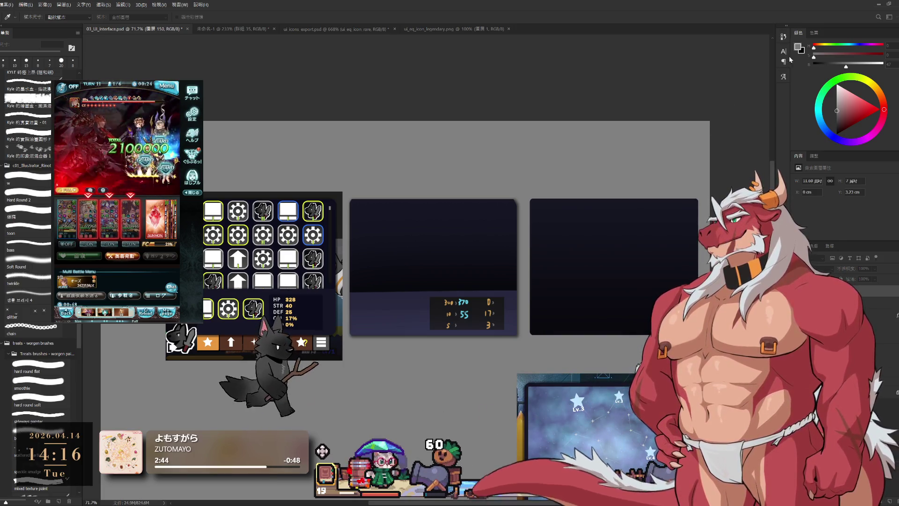
Step: Select the 圓角矩形 3 shape layer and return to the Gradient tool
key("g")
left_click(857, 277)
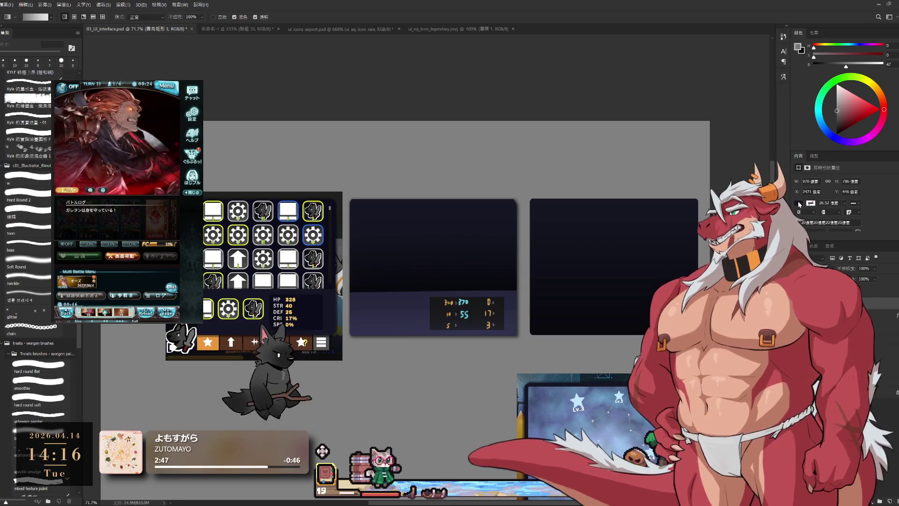
key("i")
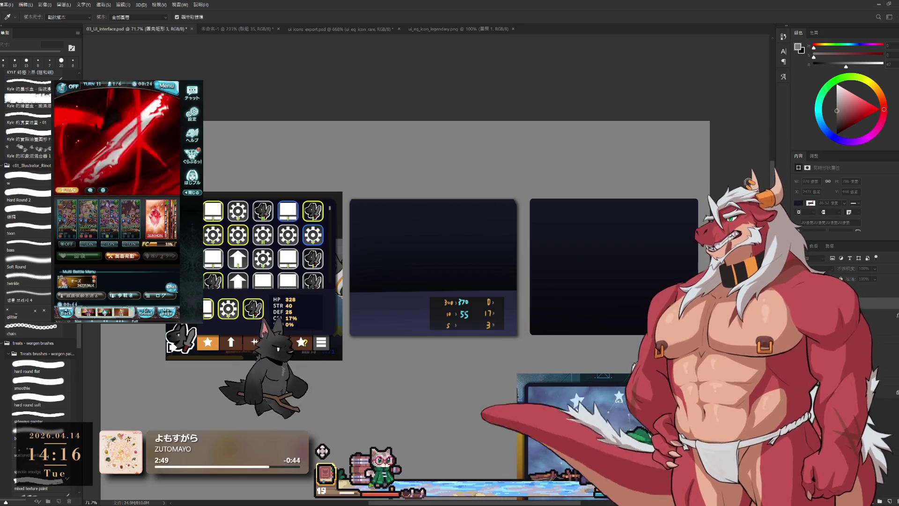
key("g")
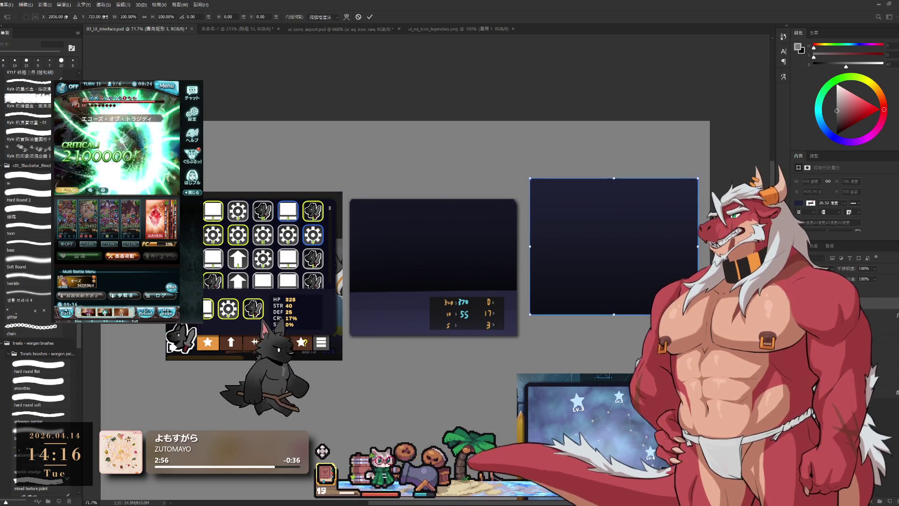
Step: Raise the top edge of layer 圖層 150 behind the panels and commit the transform
key("ctrl+t")
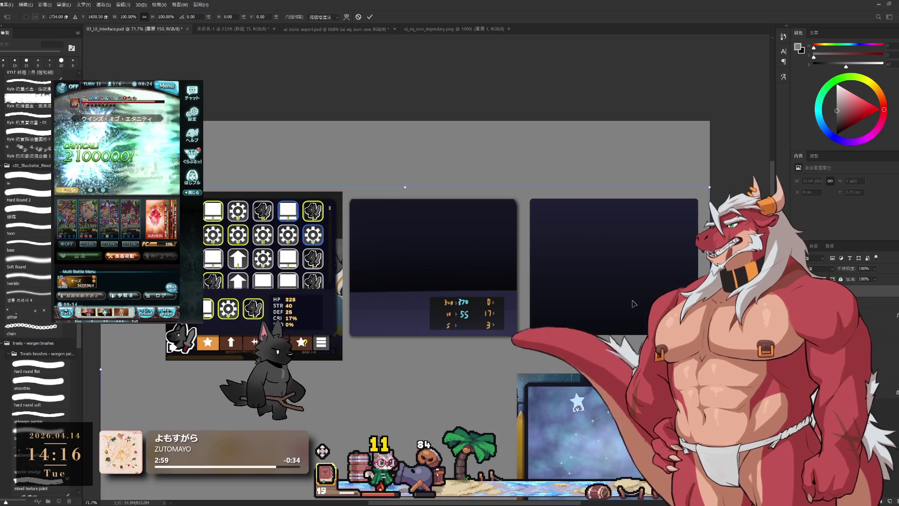
left_click(633, 283, "ctrl")
key("ctrl+t")
left_click_drag(632, 282, 634, 263)
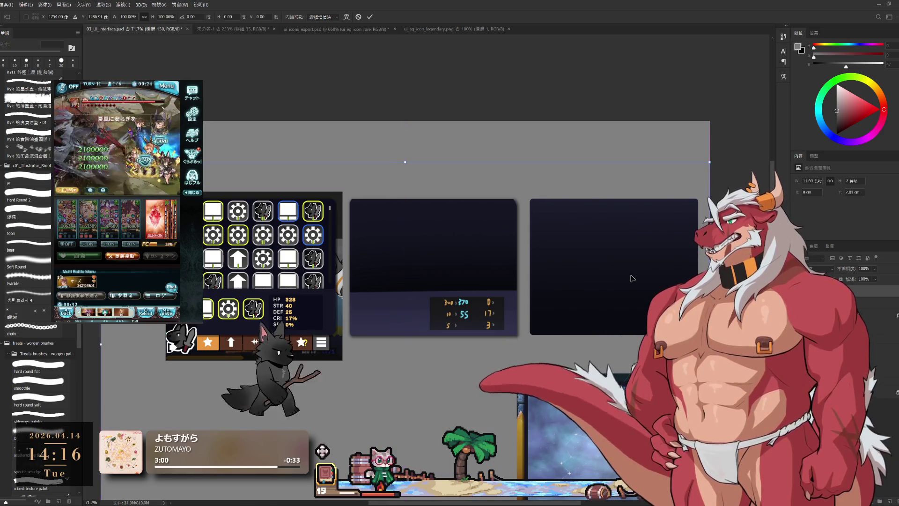
scroll(634, 263, "down", 3)
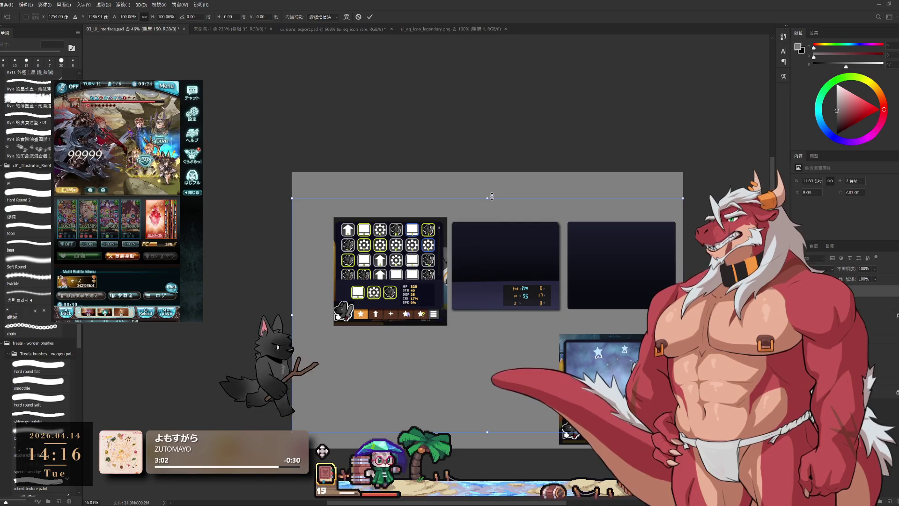
left_click_drag(488, 198, 493, 254)
left_click_drag(511, 347, 513, 311)
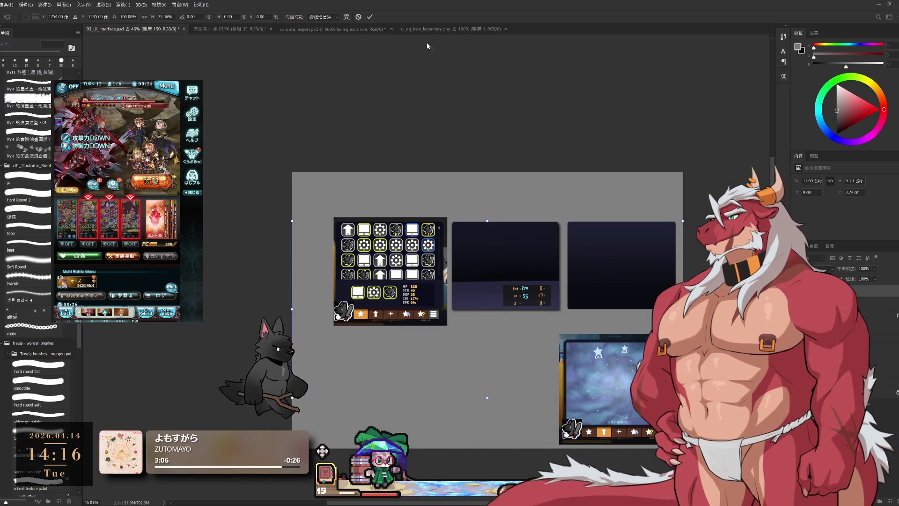
left_click(372, 17)
scroll(674, 218, "up", 3)
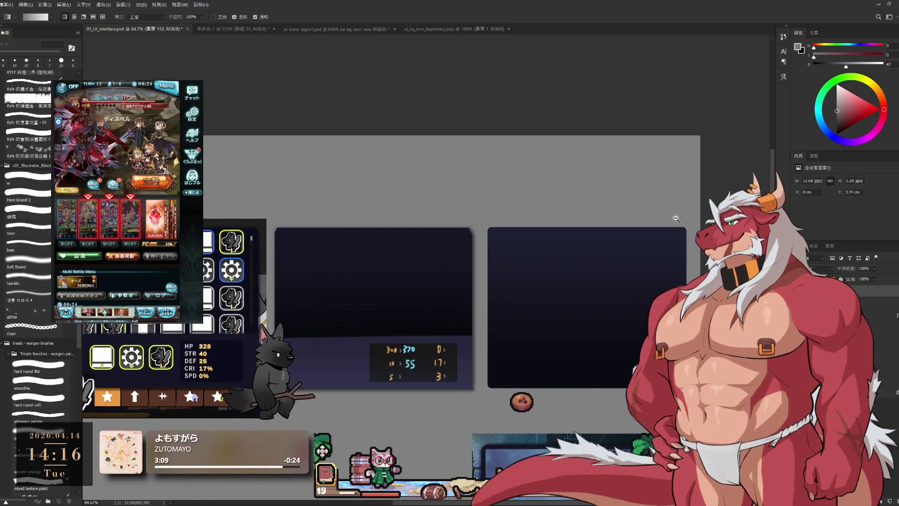
Step: Re-apply the transform, then select layer 圖層 151 and bring the right panel into view
key("ctrl+t")
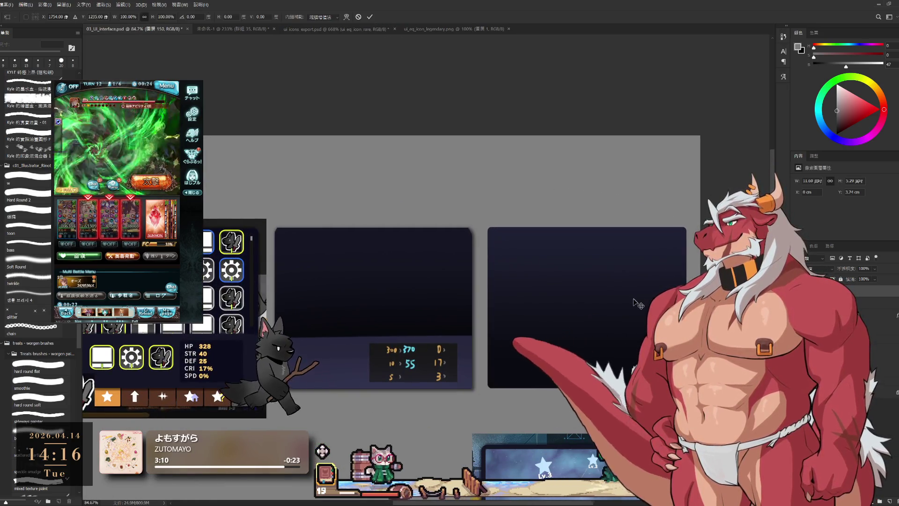
key("Return")
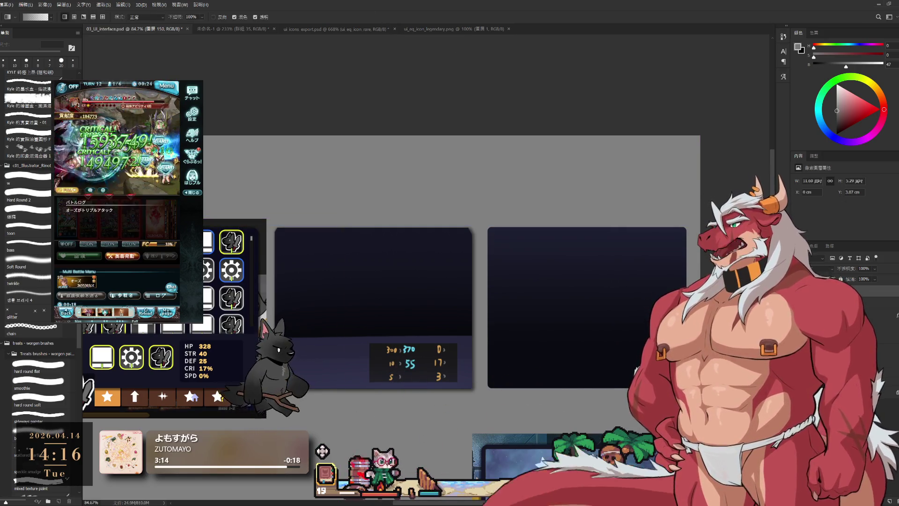
left_click(322, 451)
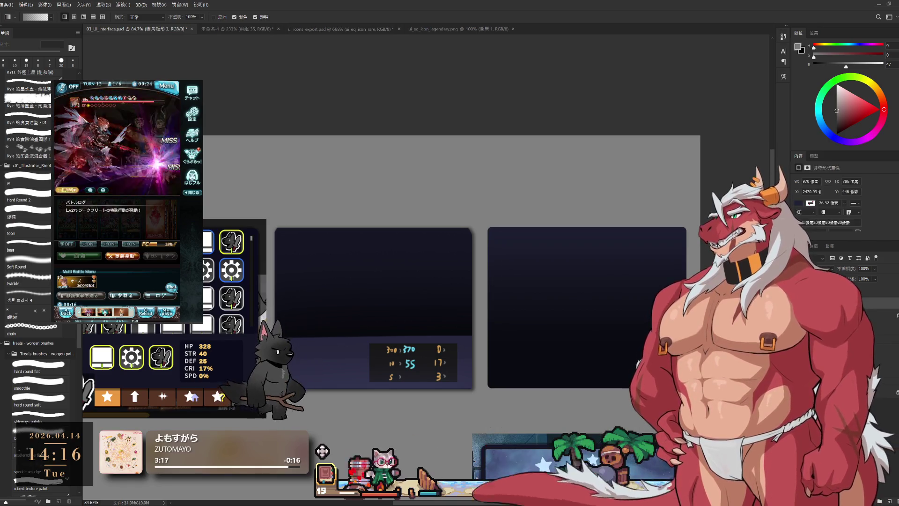
left_click(323, 450)
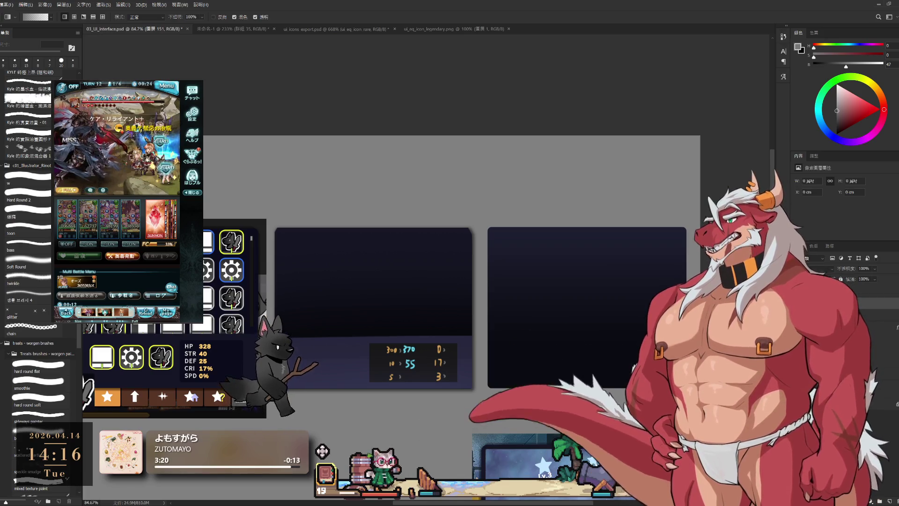
left_click_drag(435, 322, 401, 271)
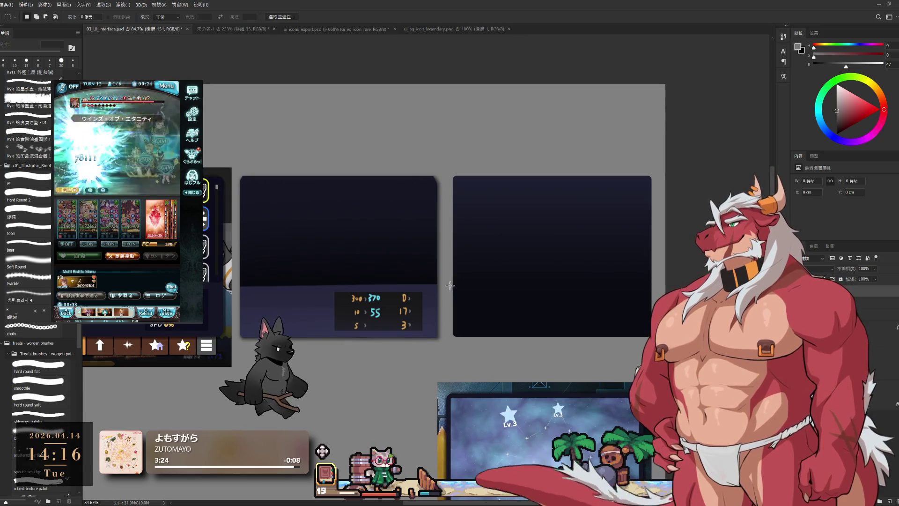
Step: Fill a marquee over the right panel's lower part with the lighter purple band and deselect
left_click_drag(450, 284, 666, 346)
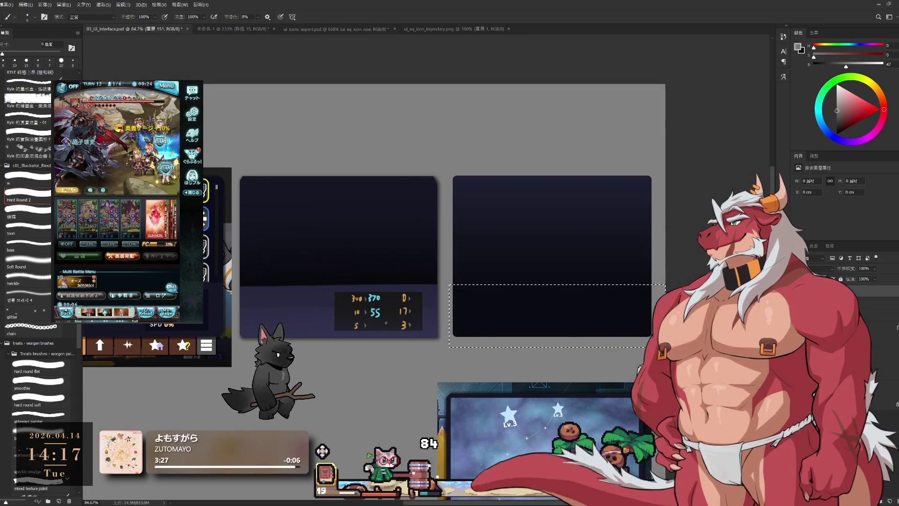
key("b")
left_click(291, 313, "alt")
key("alt+BackSpace")
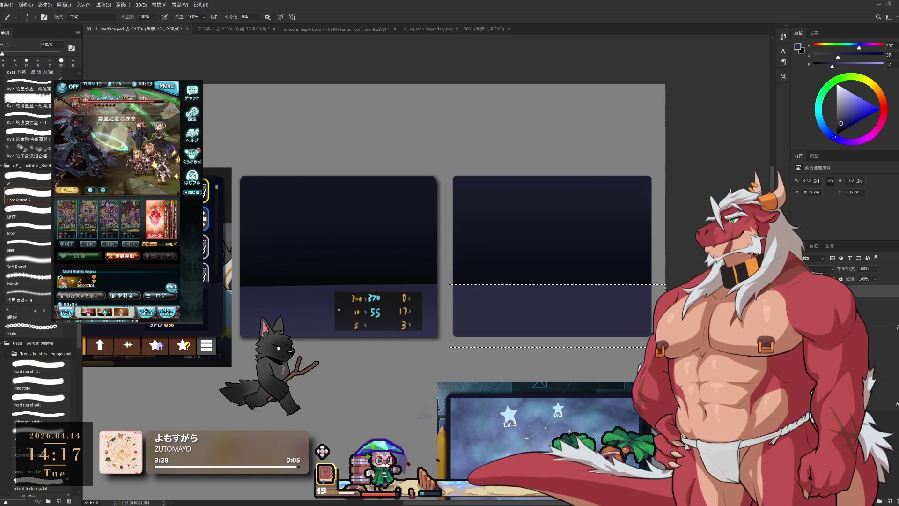
key("ctrl+d")
key("l")
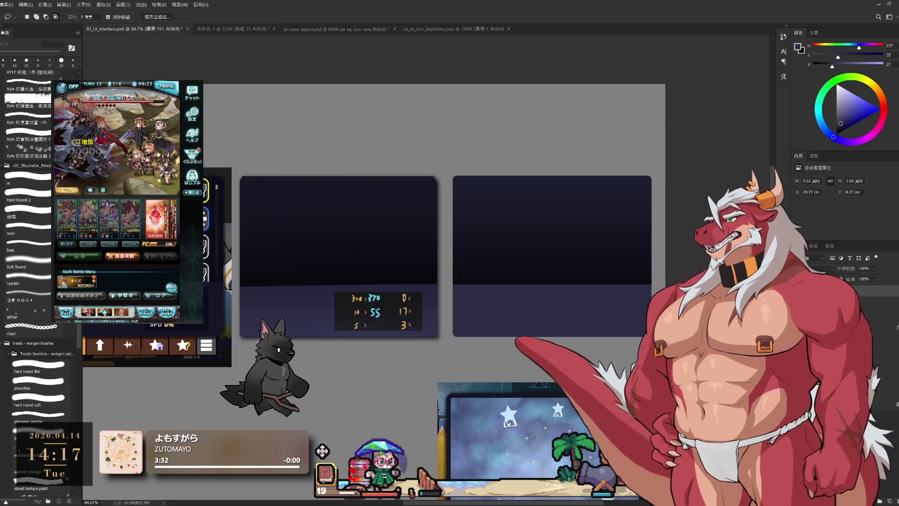
Step: Clear the stray selection on layer 圖層 33, return to 圖層 151 and add a new empty layer
left_click(816, 282, "ctrl")
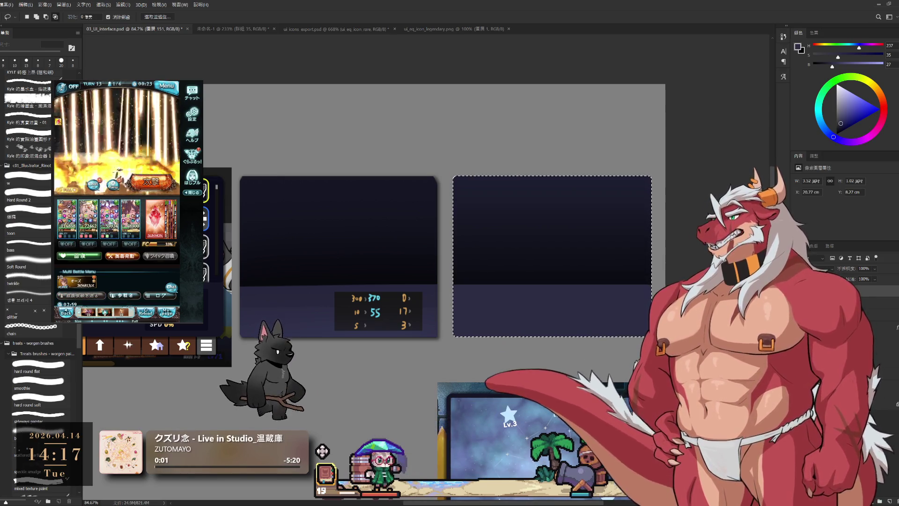
left_click(836, 288)
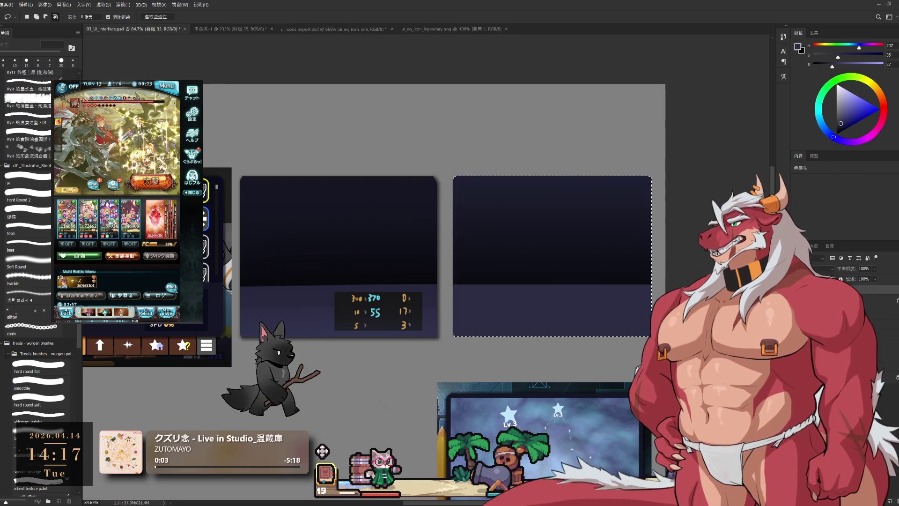
key("ctrl+d")
left_click(836, 281)
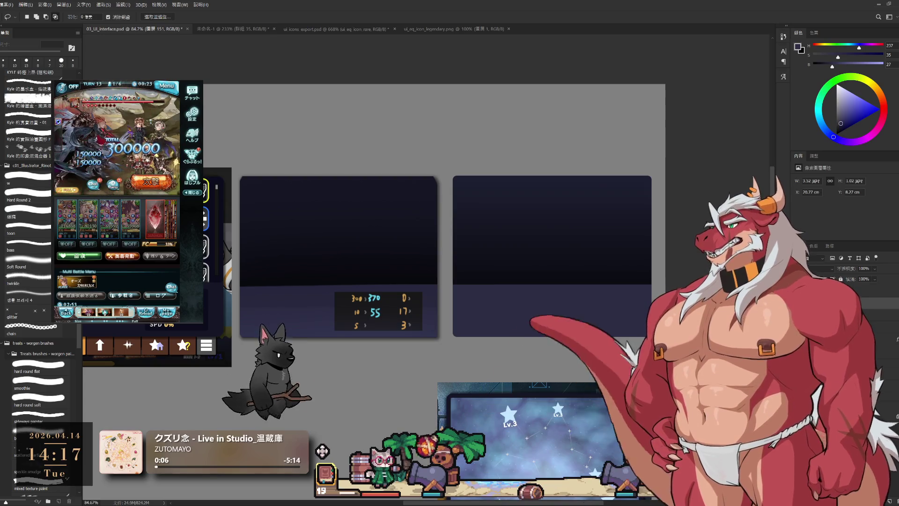
left_click(893, 494)
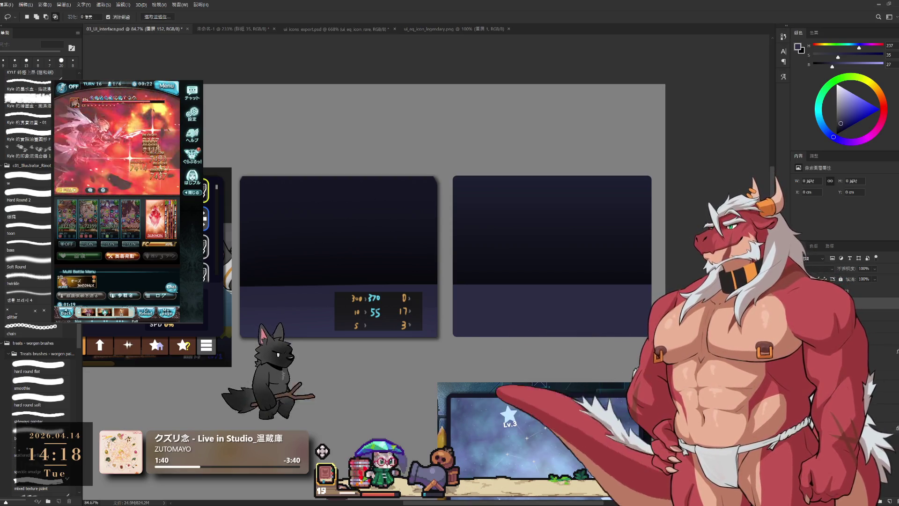
Step: Shift the canvas view slightly with the Hand tool
mouse_move(566, 323)
left_mouse_down()
mouse_move(551, 318)
mouse_move(582, 314)
left_mouse_up()
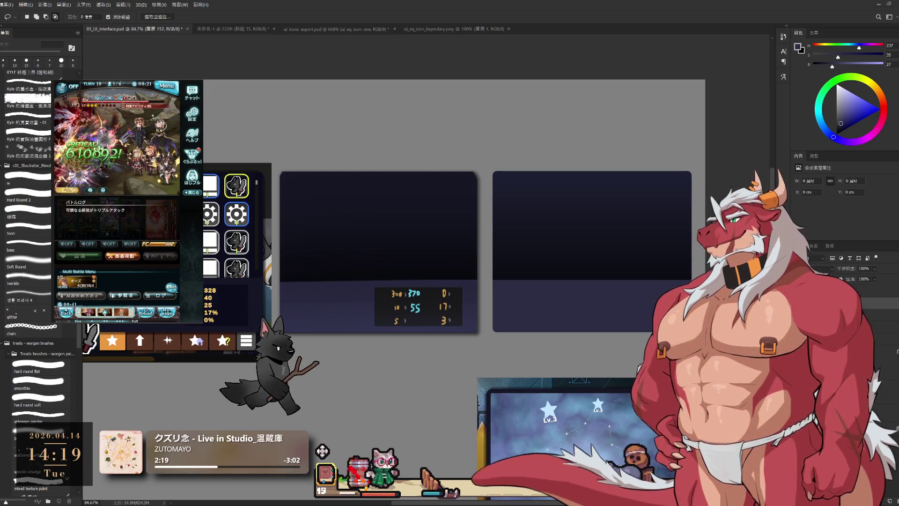
scroll(646, 271, "down", 3)
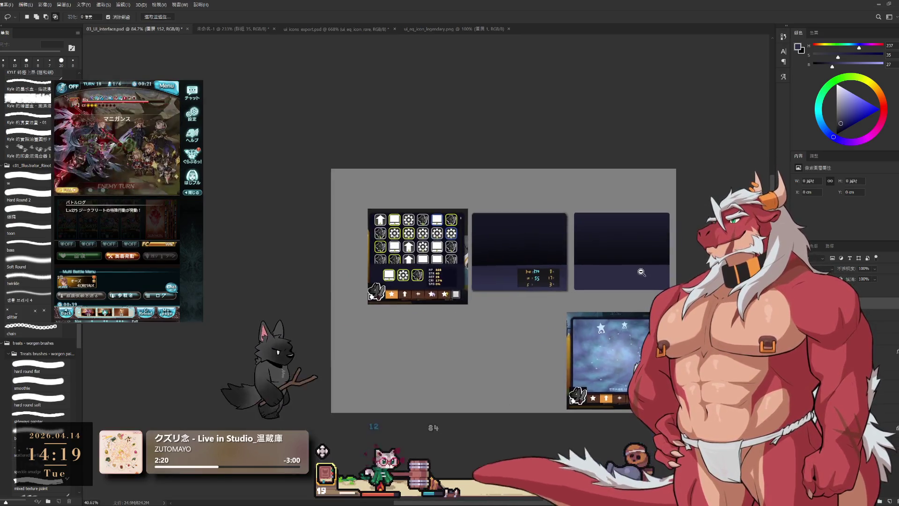
scroll(646, 272, "up", 2)
scroll(658, 274, "up", 2)
scroll(657, 274, "up", 1)
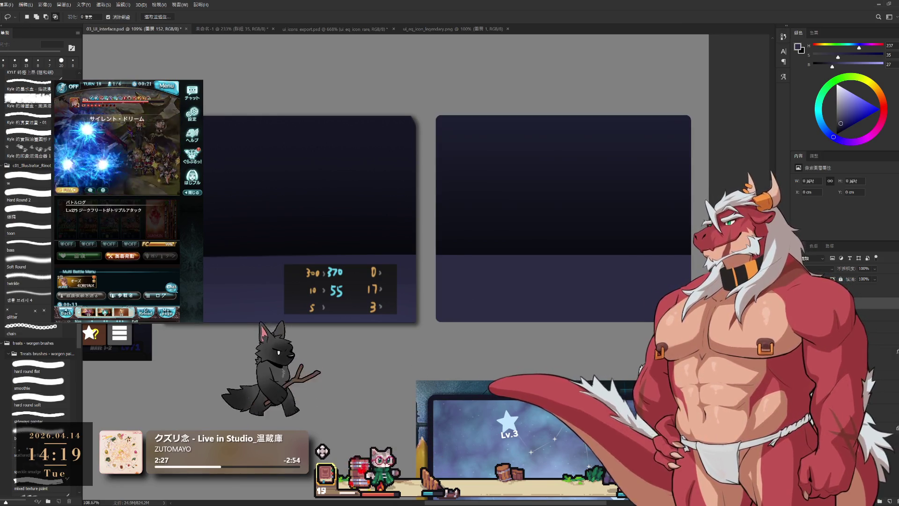
Step: Draw a rounded rectangle on the right panel's lower band, confirm its corner radius and remove the red outline
key("m")
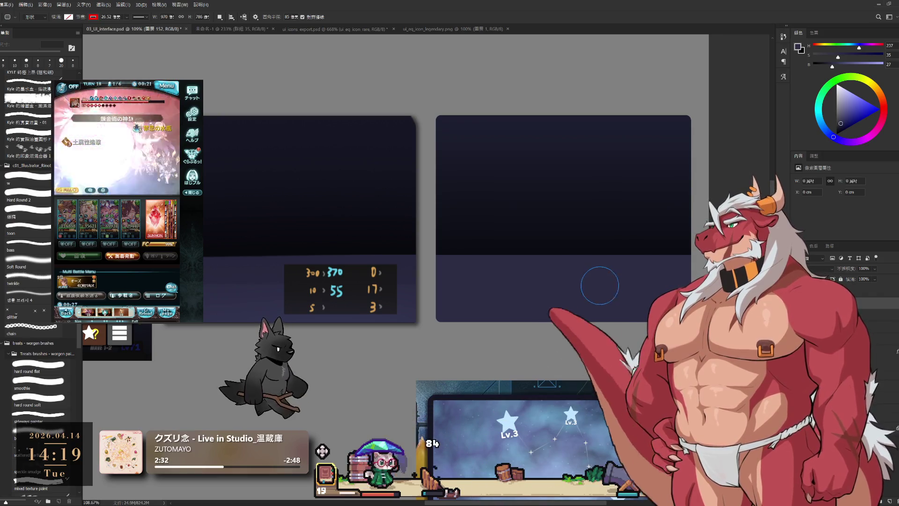
mouse_move(581, 267)
left_mouse_down()
mouse_move(699, 309)
mouse_move(679, 309)
left_mouse_up()
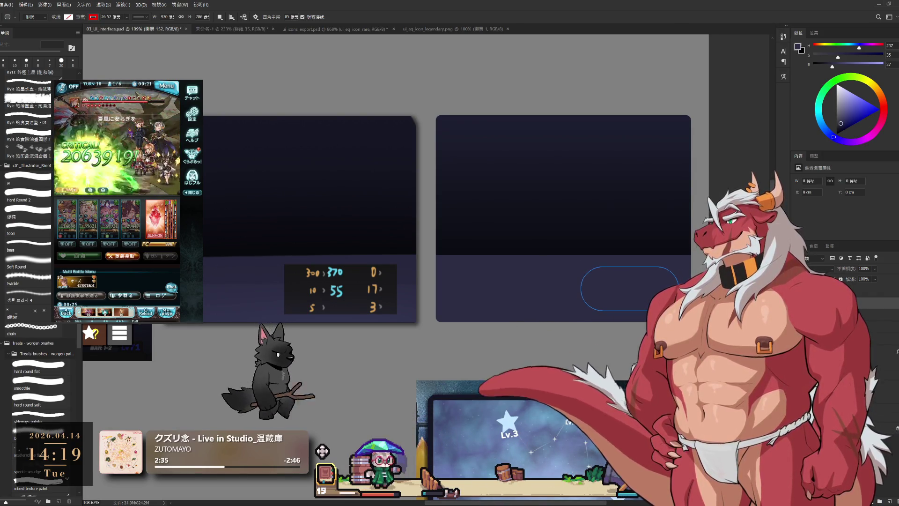
scroll(842, 204, "down", 2)
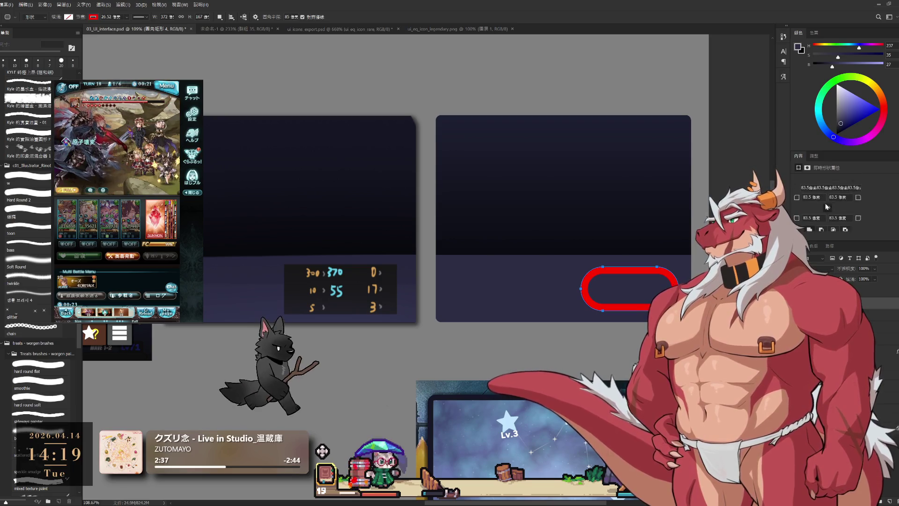
type("10")
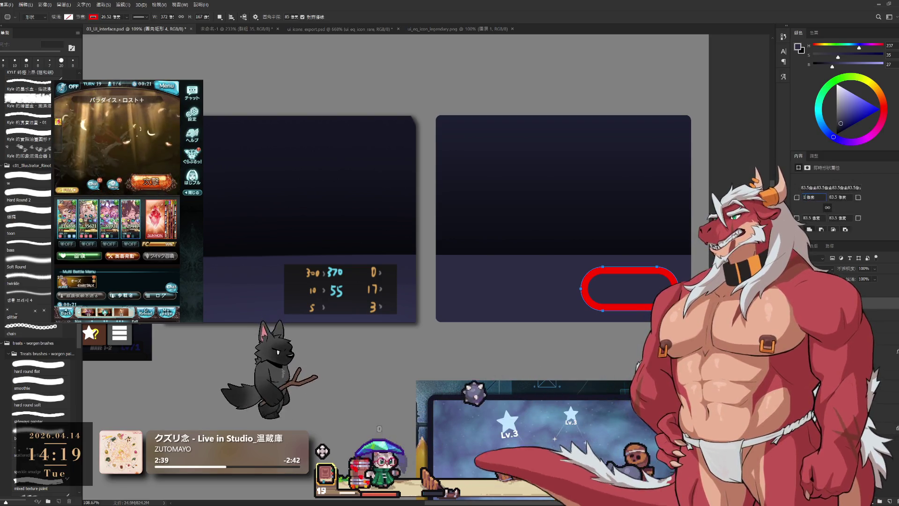
key("Return")
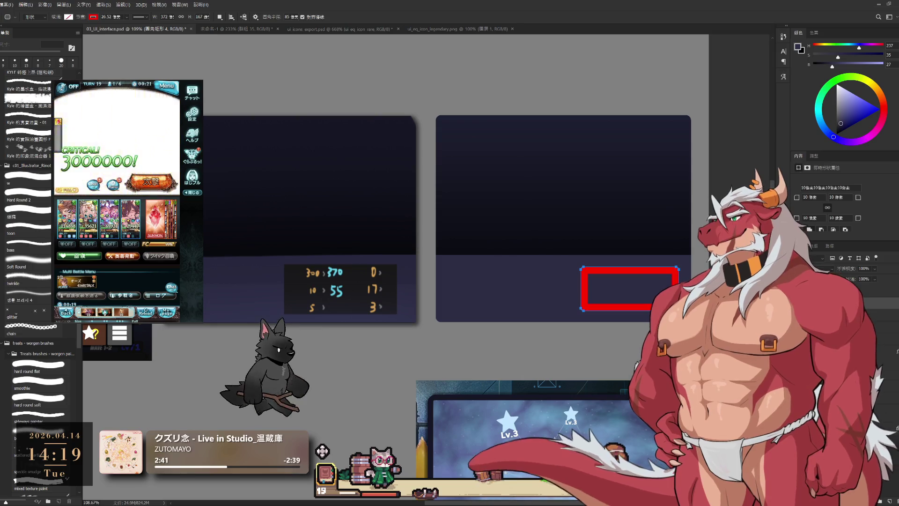
scroll(870, 211, "up", 2)
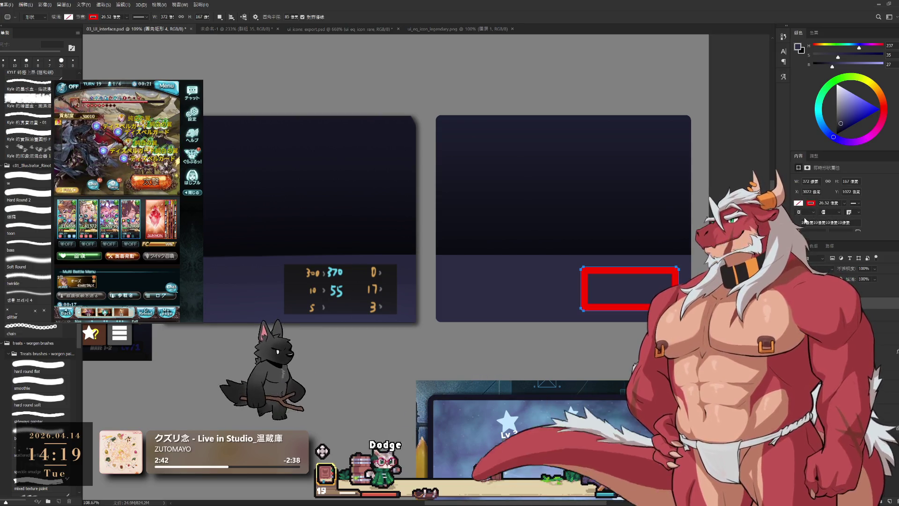
left_click(811, 203)
Step: Place the dark box copy in the right panel's lower right and finish positioning it
key("i")
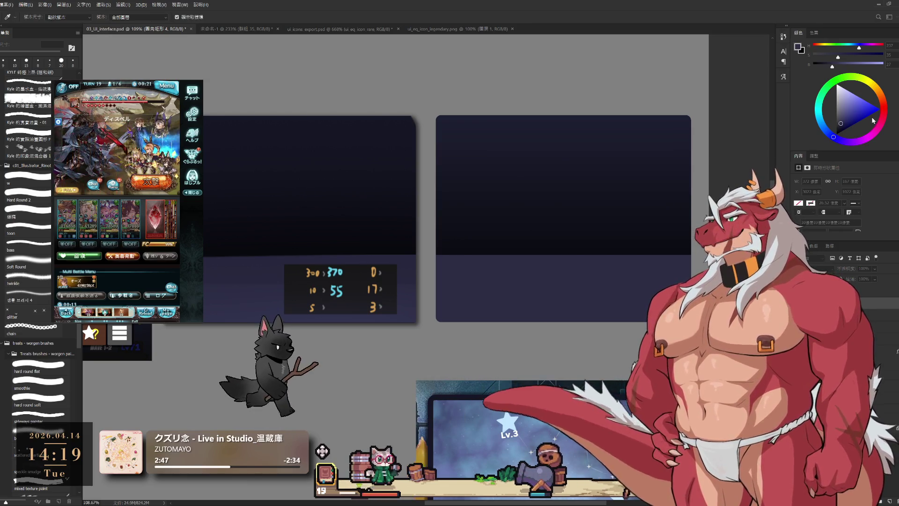
key("u")
key("alt+[")
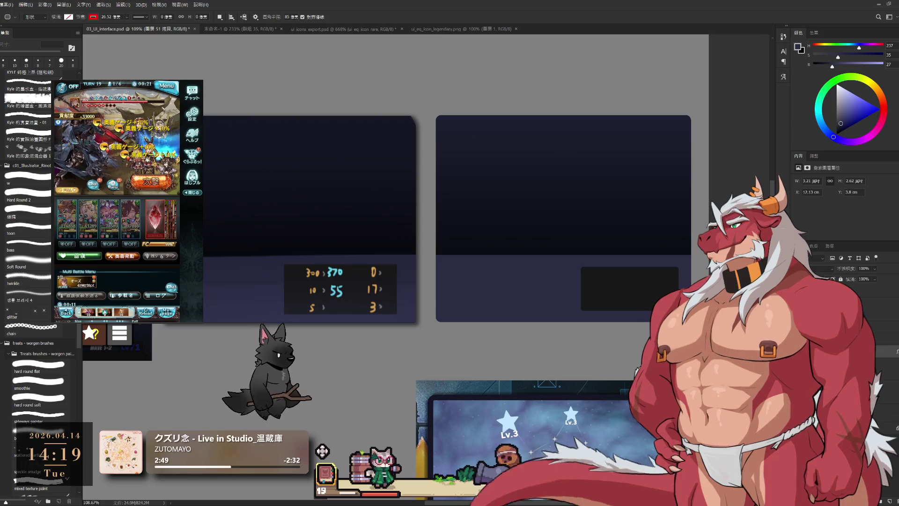
scroll(660, 270, "up", 5)
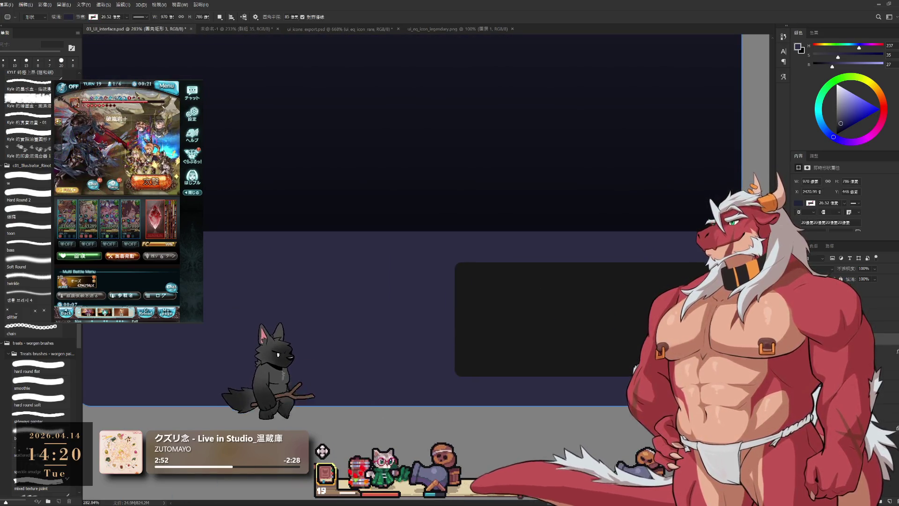
Step: Step through the layers until the dark rounded box 圓角矩形 4 is selected
key("alt+]")
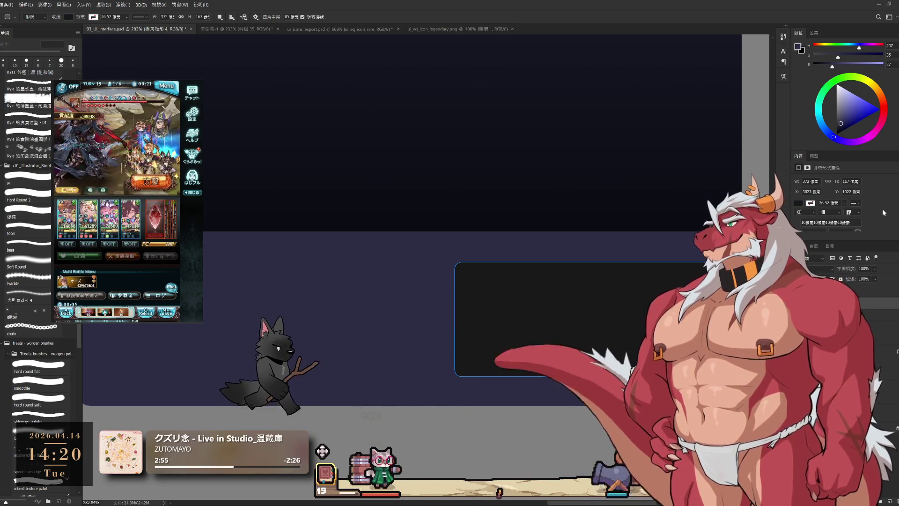
scroll(881, 210, "down", 1)
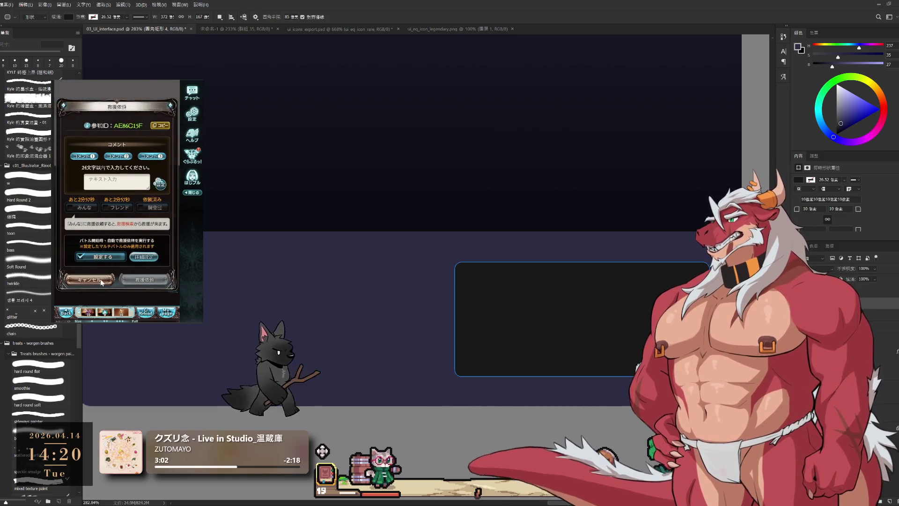
left_click(90, 279)
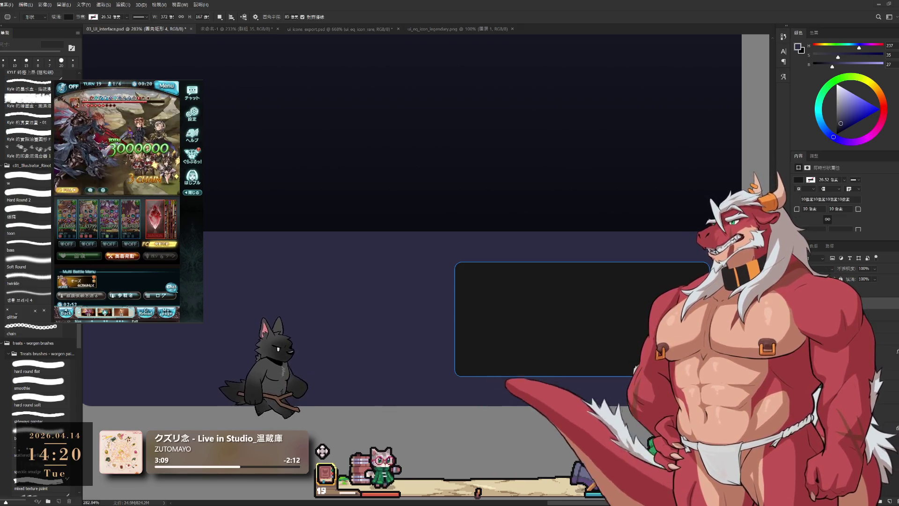
key("alt+[")
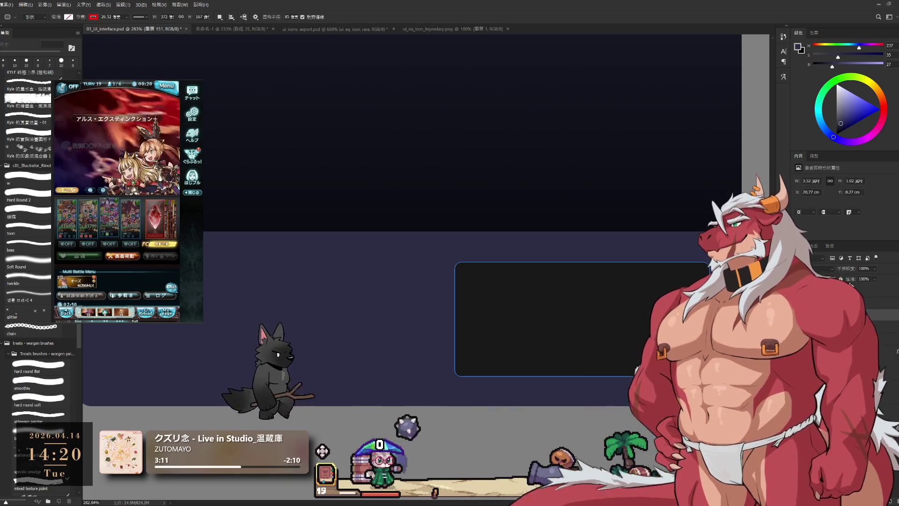
key("alt+]")
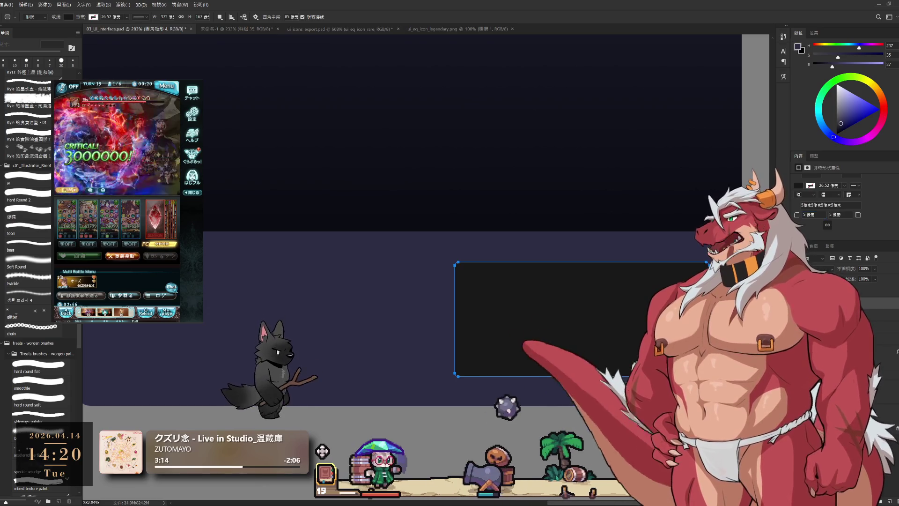
key("alt+[")
scroll(611, 313, "down", 5)
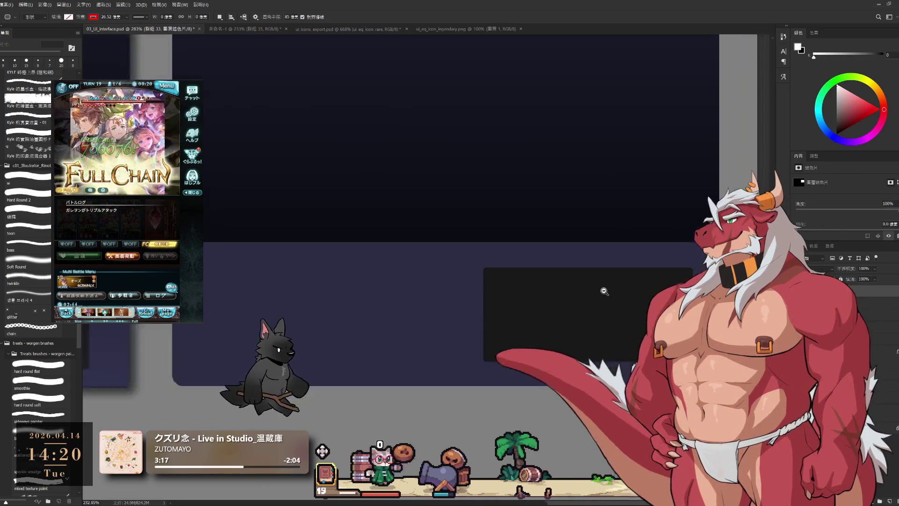
scroll(611, 314, "up", 4)
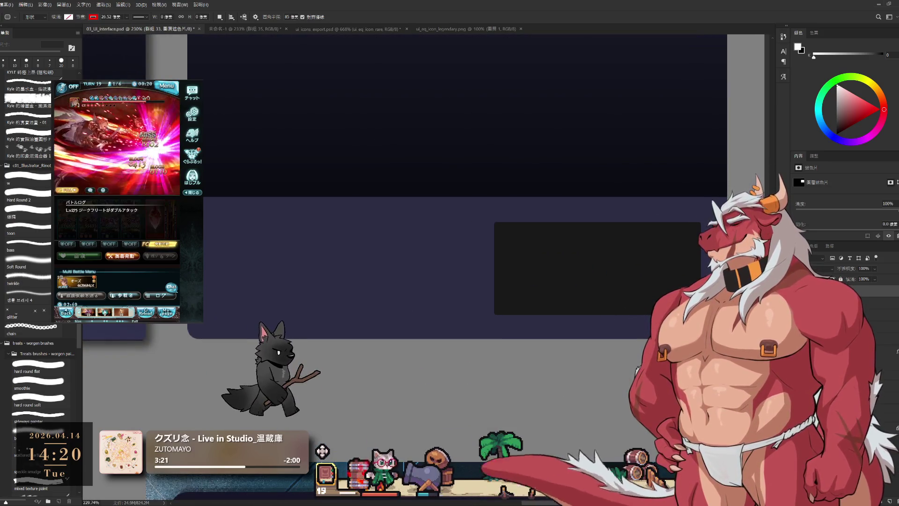
key("alt+bracketright")
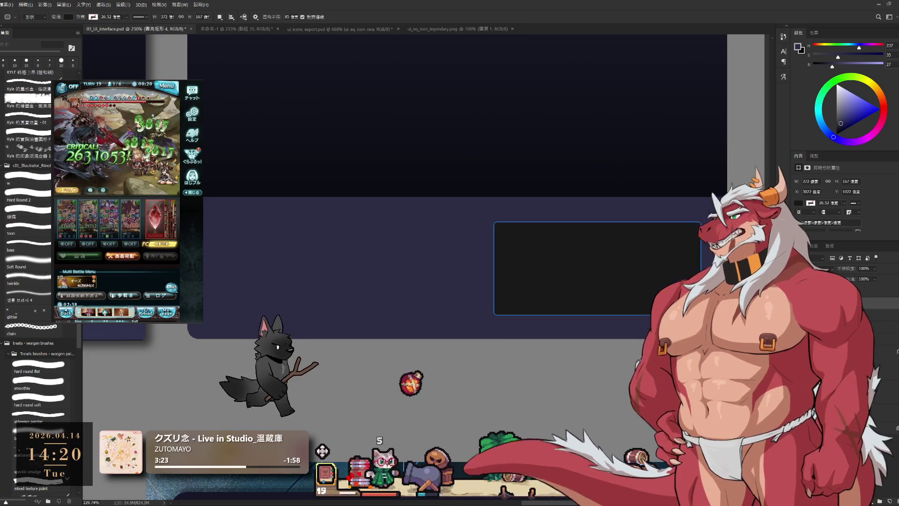
Step: Move the dark box slightly lower within the panel's lighter band and commit
key("ctrl+t")
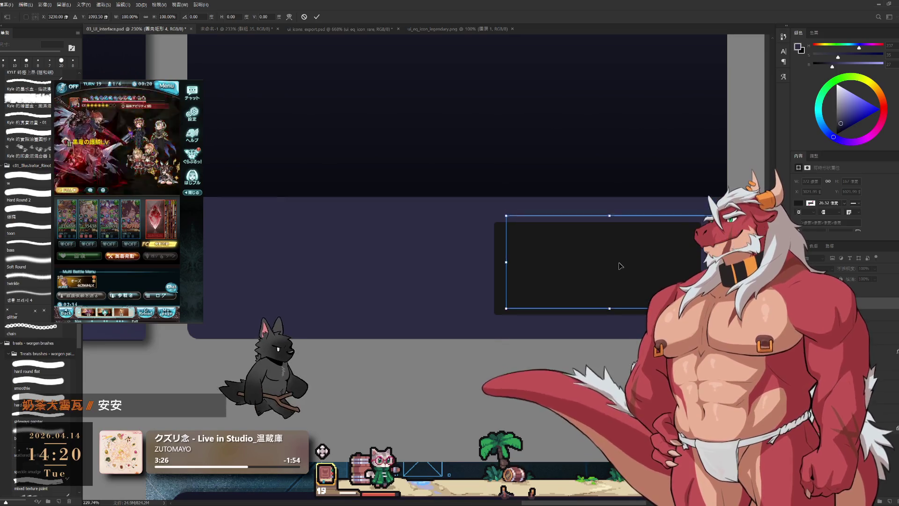
left_click_drag(616, 262, 617, 271)
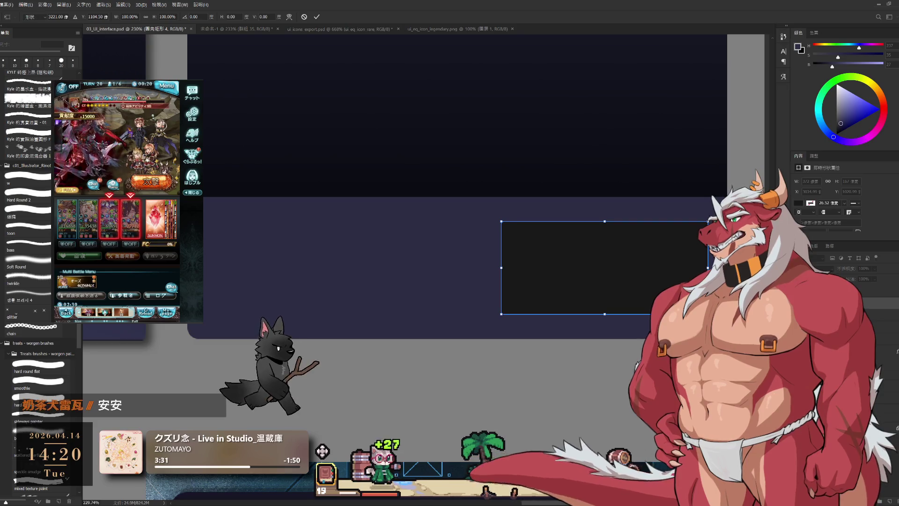
key("Return")
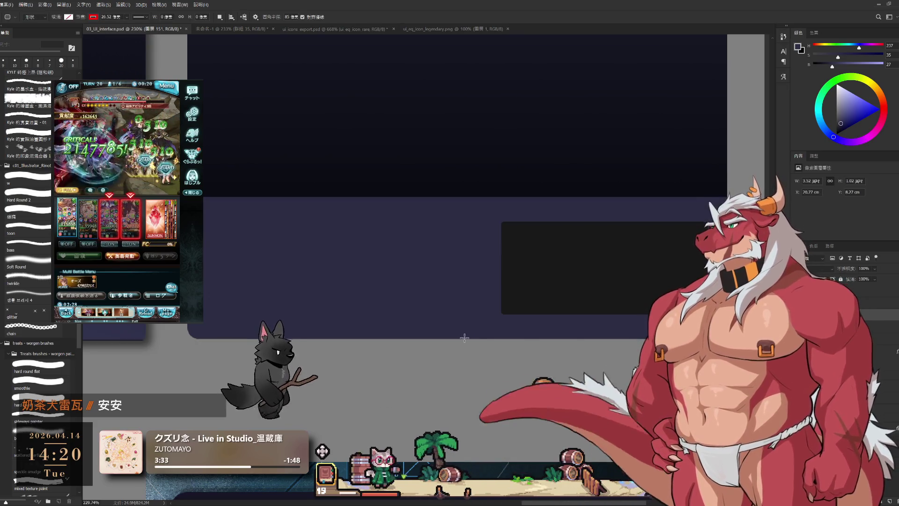
scroll(464, 338, "down", 2)
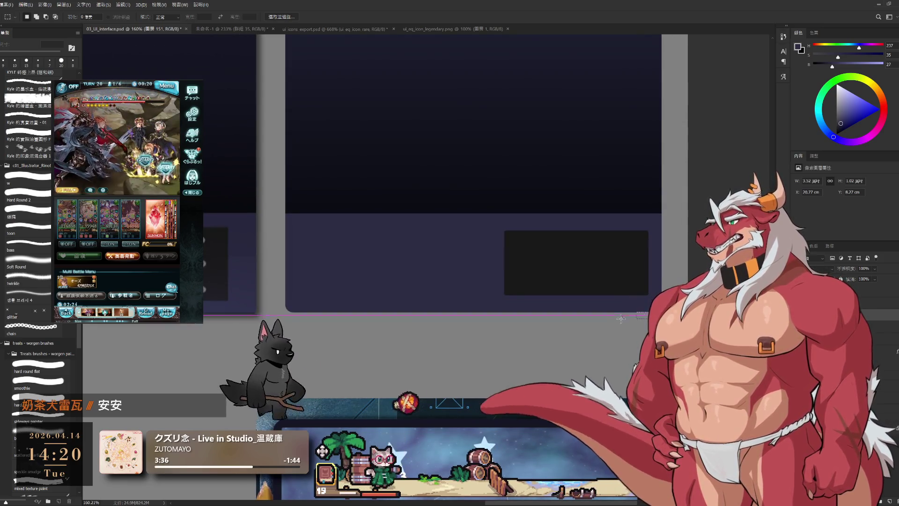
Step: Move the dark box a little to the left within the right panel's lower band
left_click_drag(620, 318, 335, 282)
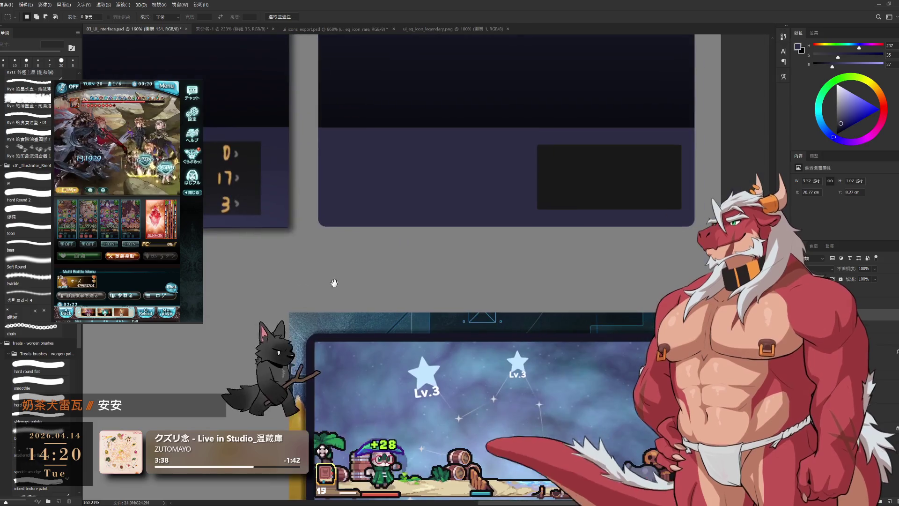
mouse_move(621, 230)
left_mouse_down()
mouse_move(619, 262)
mouse_move(604, 275)
left_mouse_up()
scroll(619, 262, "up", 3)
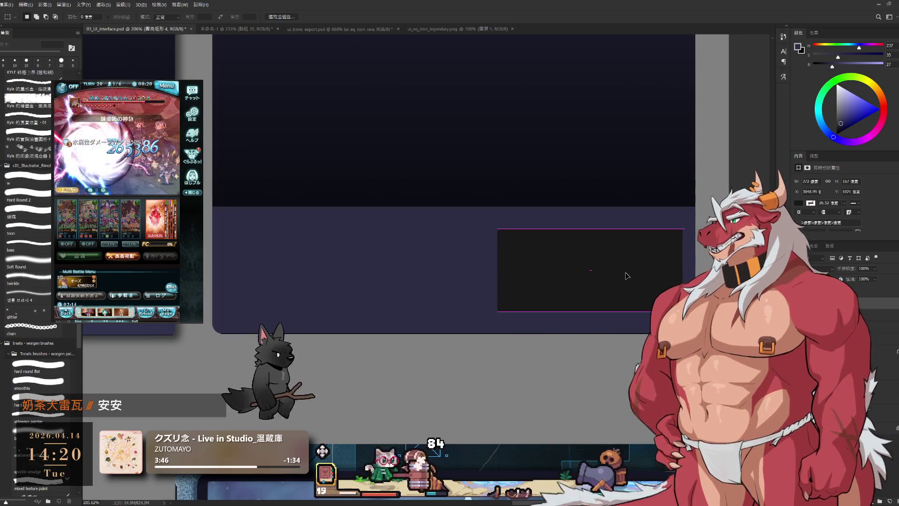
left_click_drag(626, 275, 618, 276)
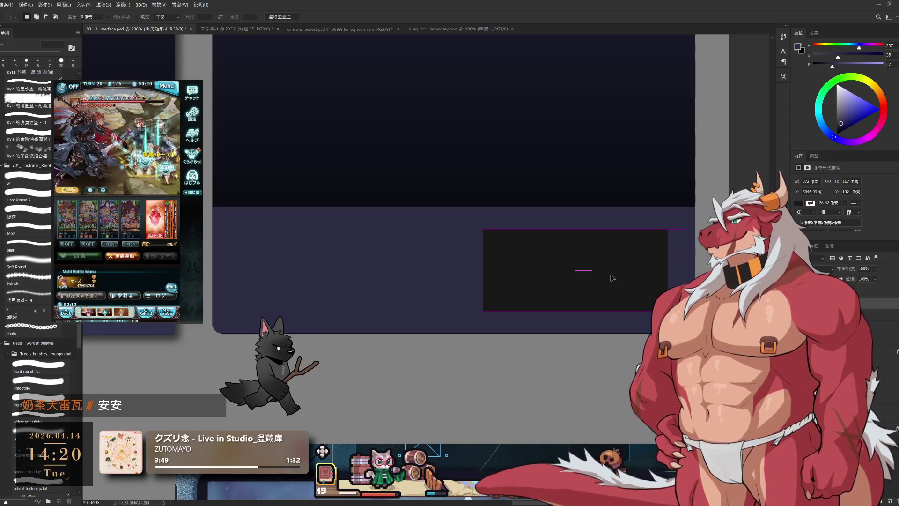
scroll(625, 307, "down", 5)
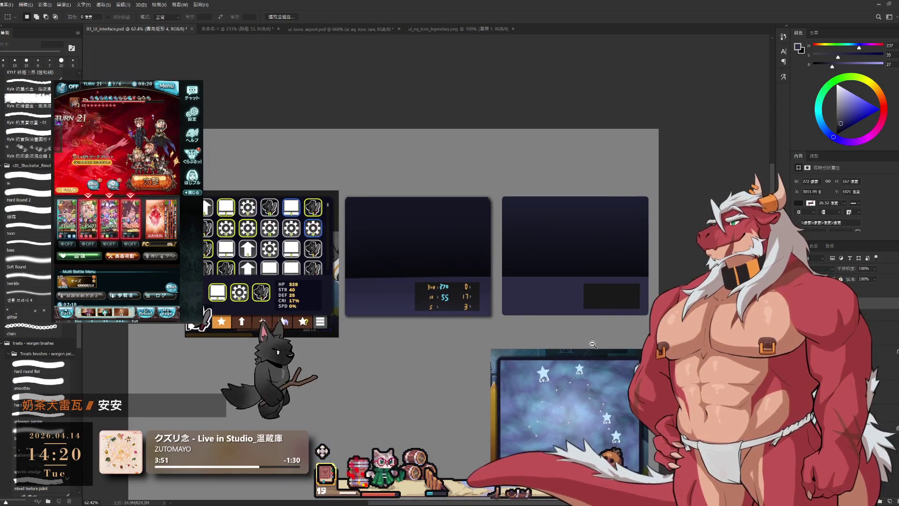
scroll(638, 295, "up", 4)
scroll(639, 295, "up", 2)
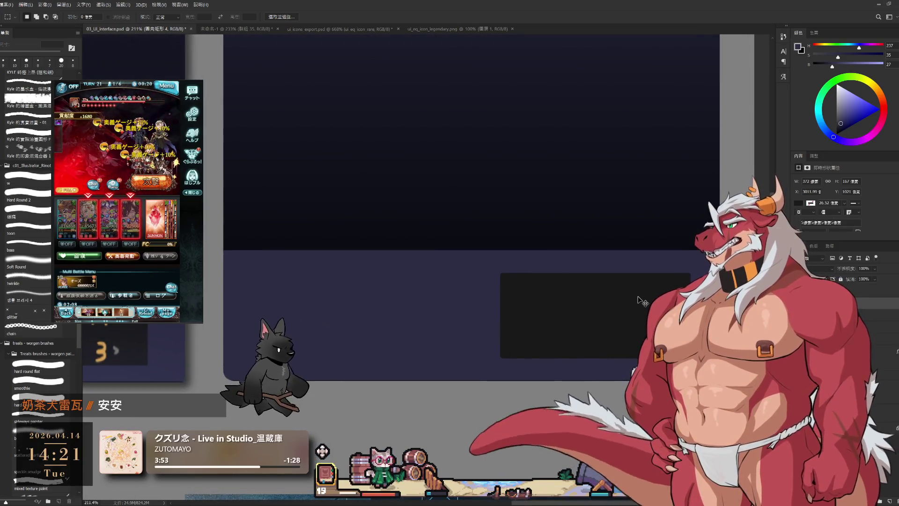
Step: Scale the dark box up to about 108% by 124% and commit the new size
key("ctrl+t")
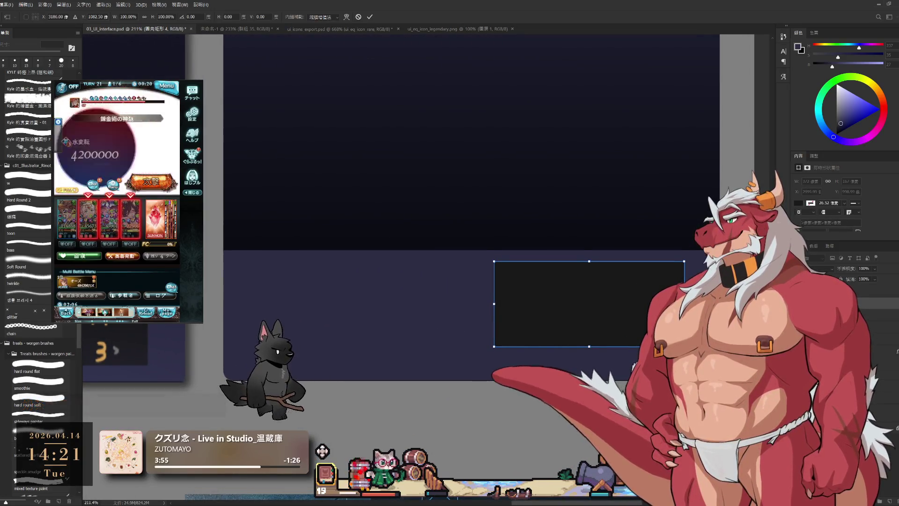
left_click_drag(685, 346, 706, 365)
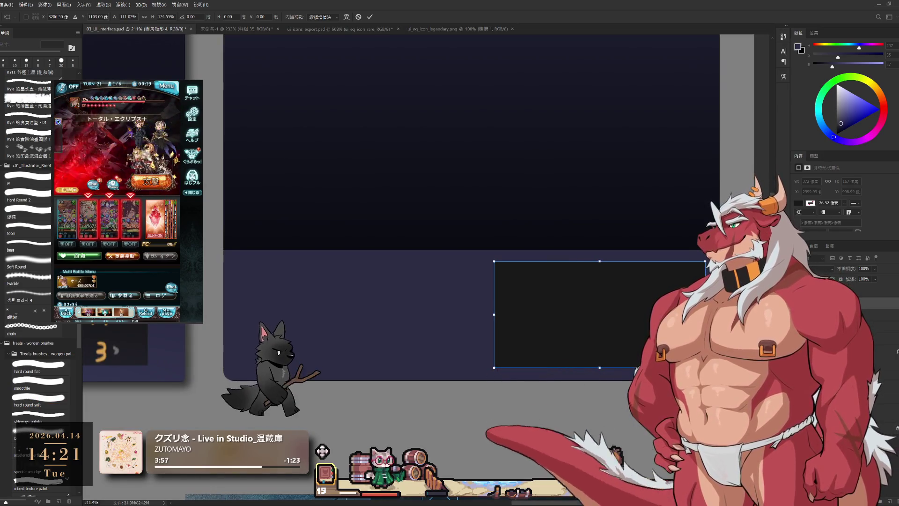
key("Return")
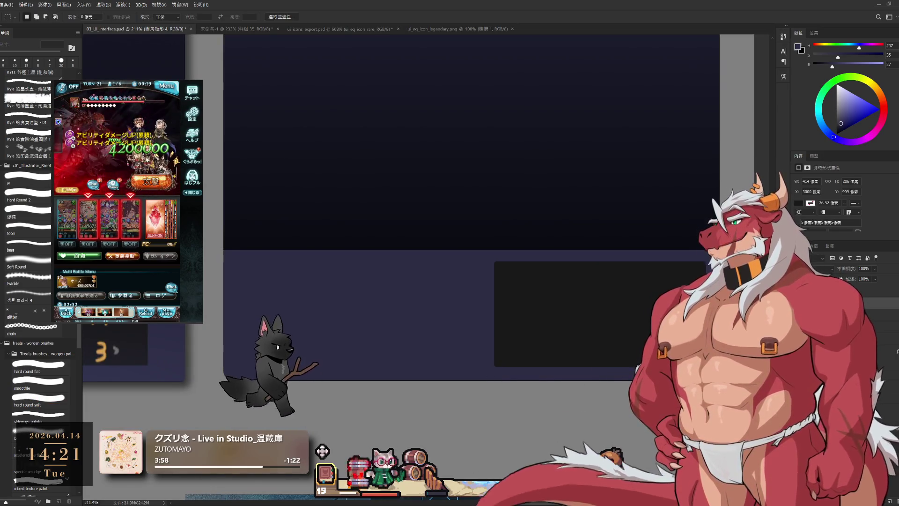
scroll(600, 316, "down", 3)
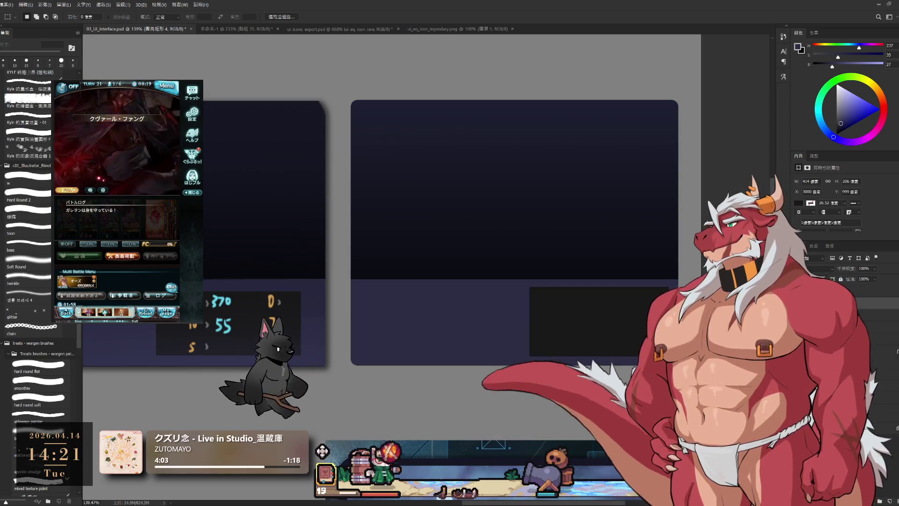
scroll(599, 313, "down", 3)
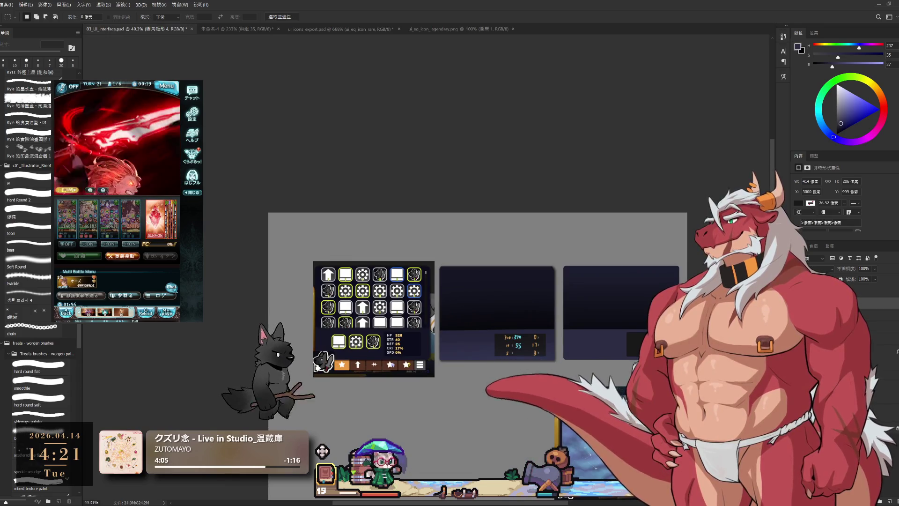
scroll(670, 356, "up", 5)
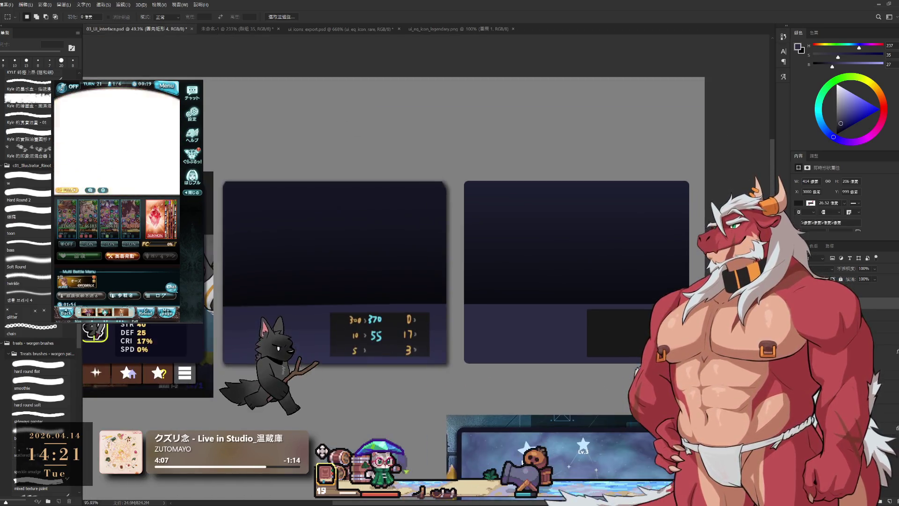
scroll(669, 357, "down", 2)
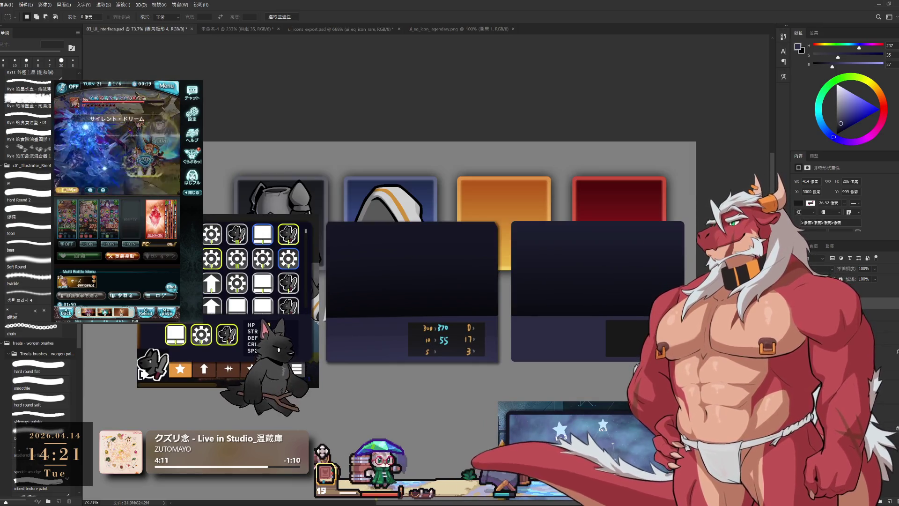
left_click(322, 451)
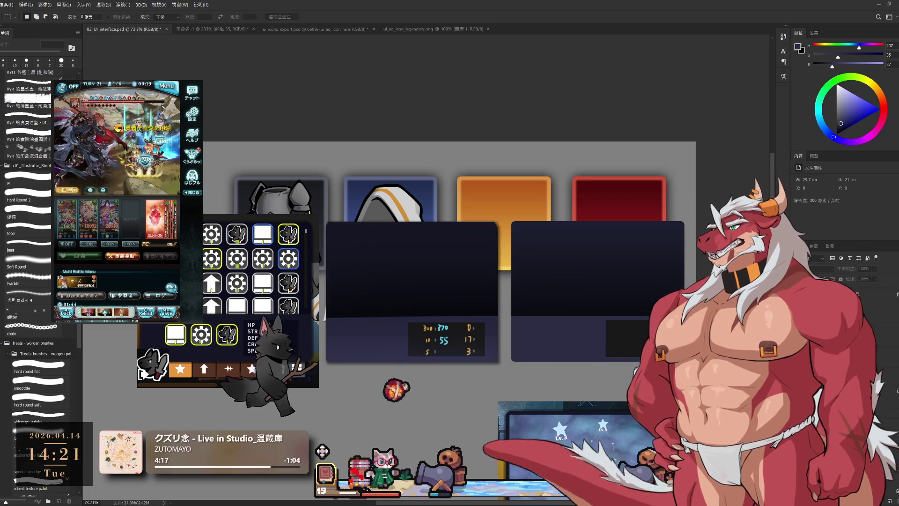
left_click(322, 450)
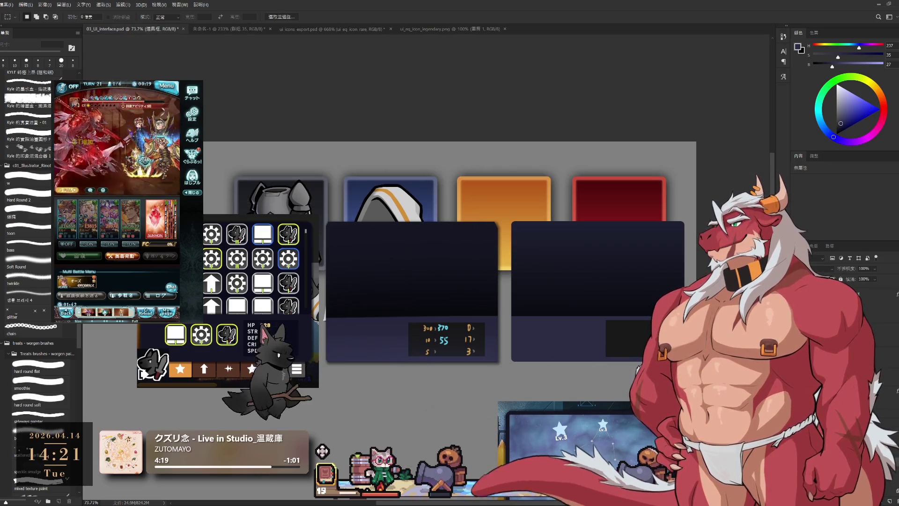
left_click(322, 451)
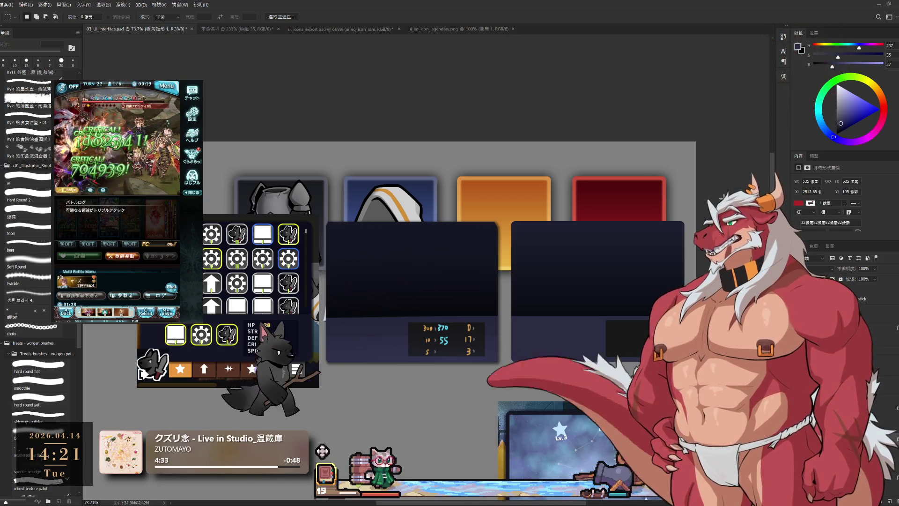
scroll(590, 275, "down", 3)
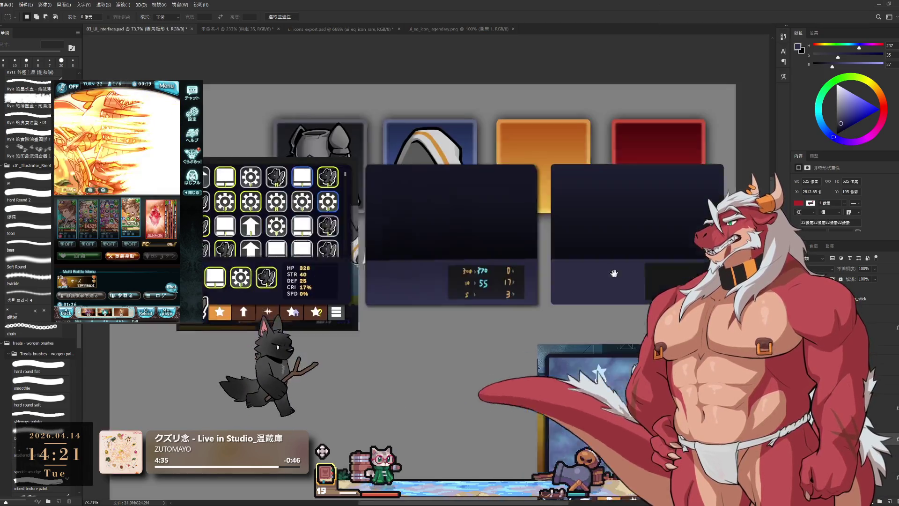
left_click(666, 253)
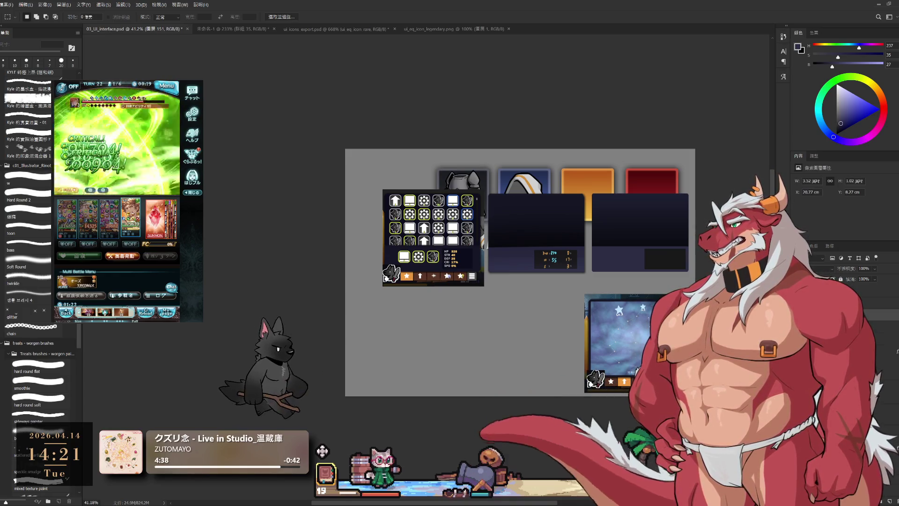
key("alt+bracketleft")
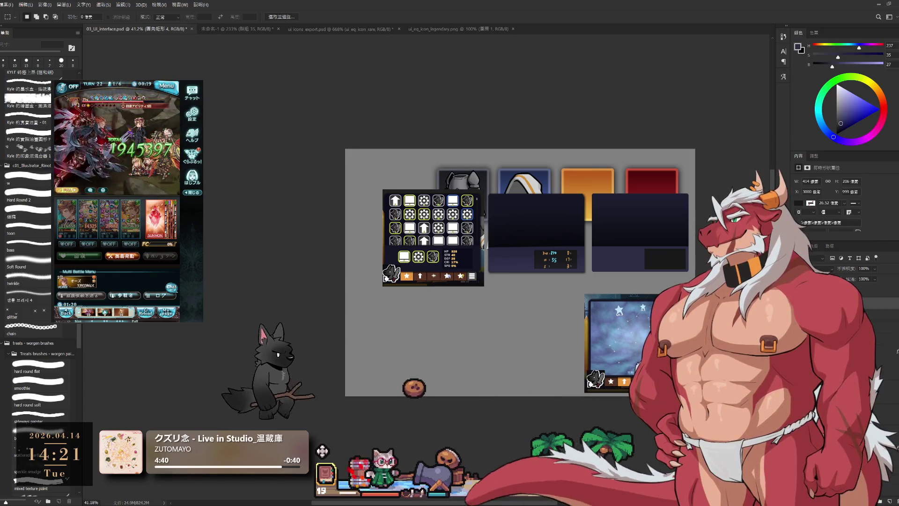
key("alt+bracketleft")
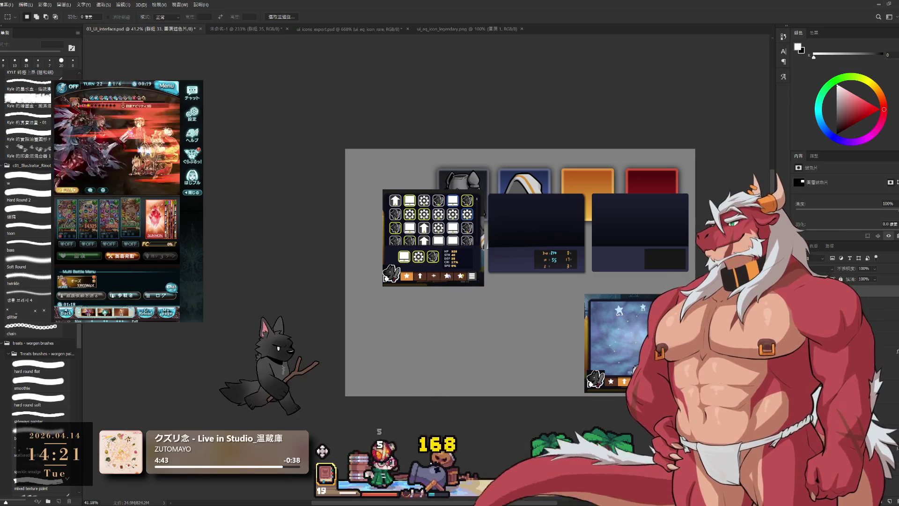
Step: Enlarge the dark navy panel across the canvas centre, align it to a guide and commit
key("ctrl+t")
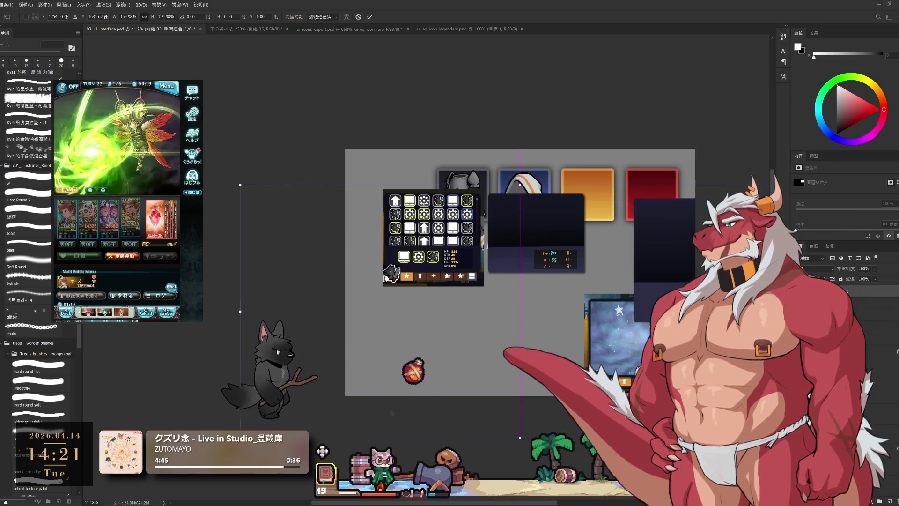
mouse_move(656, 420)
left_mouse_down()
mouse_move(522, 387)
mouse_move(536, 324)
left_mouse_up()
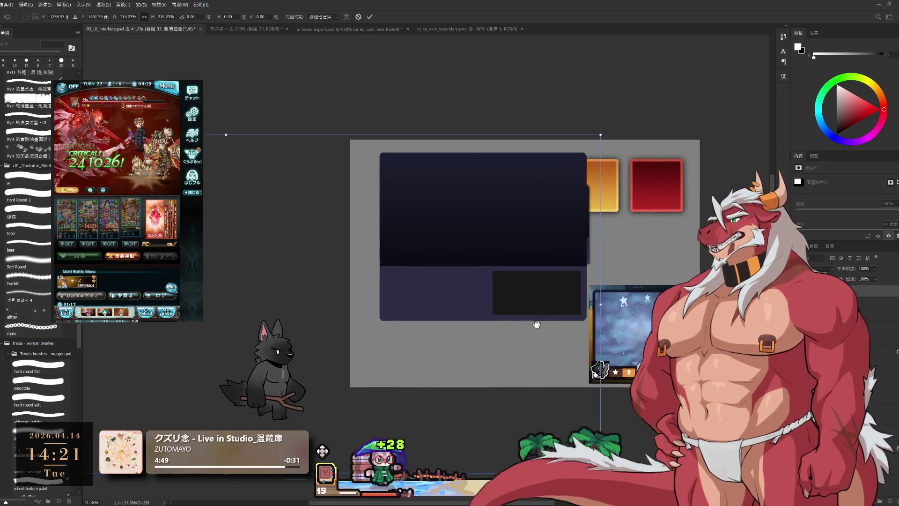
scroll(536, 325, "down", 2)
left_click_drag(590, 387, 670, 424)
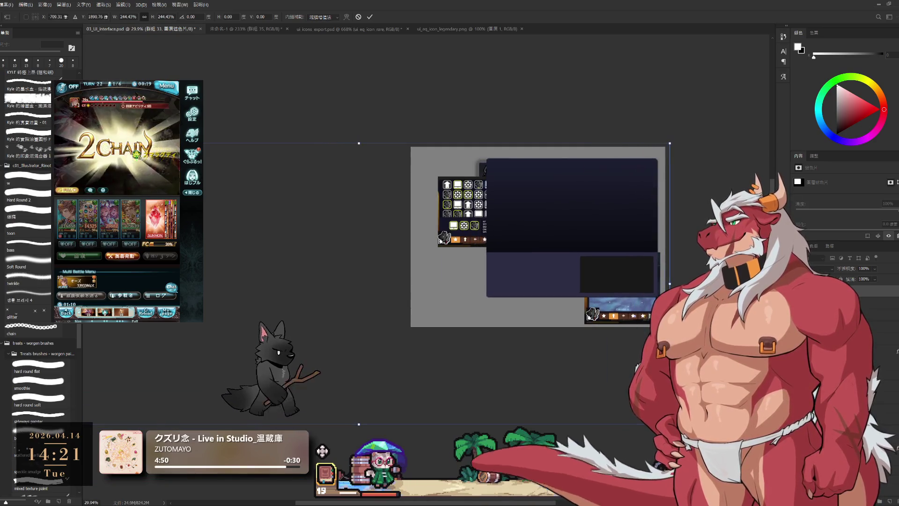
left_click_drag(572, 225, 567, 233)
key("Return")
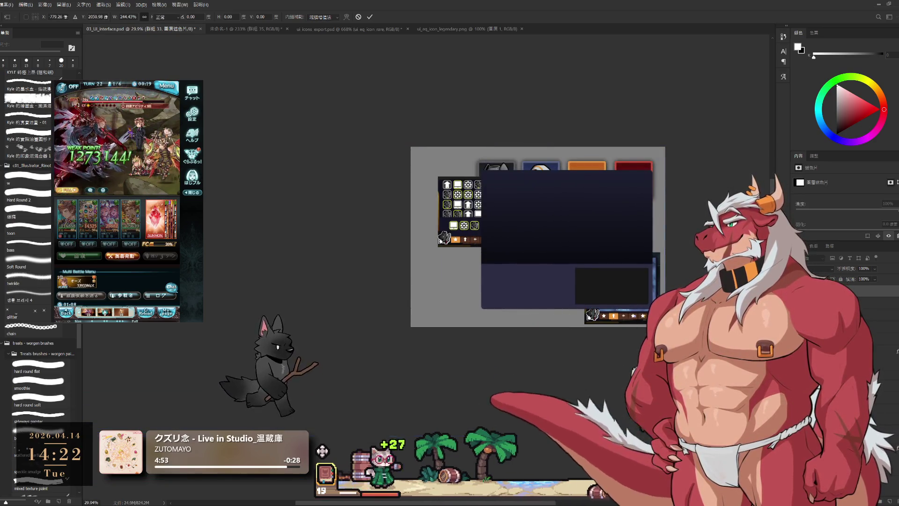
scroll(601, 270, "up", 2)
scroll(602, 271, "up", 1)
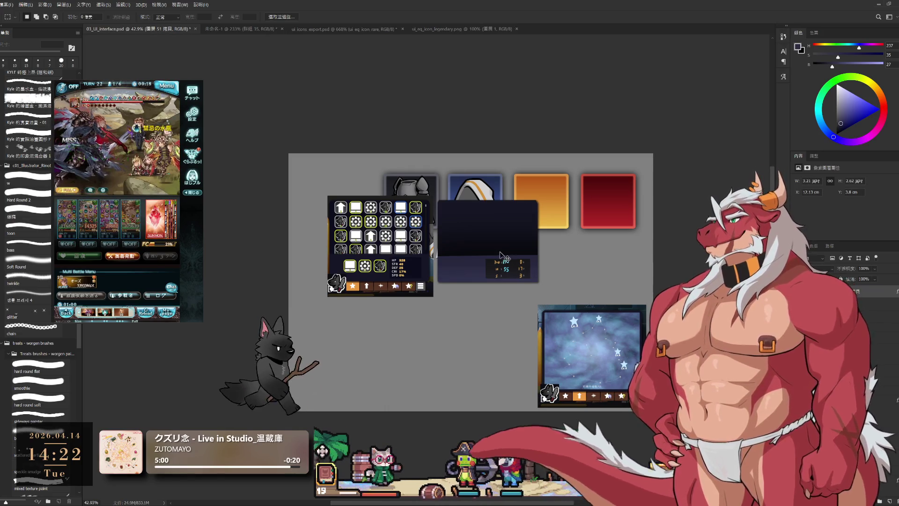
Step: Move the stats panel below the inventory grid and restore the large navy panel
key("ctrl+t")
mouse_move(510, 240)
left_mouse_down()
mouse_move(379, 355)
mouse_move(370, 348)
left_mouse_up()
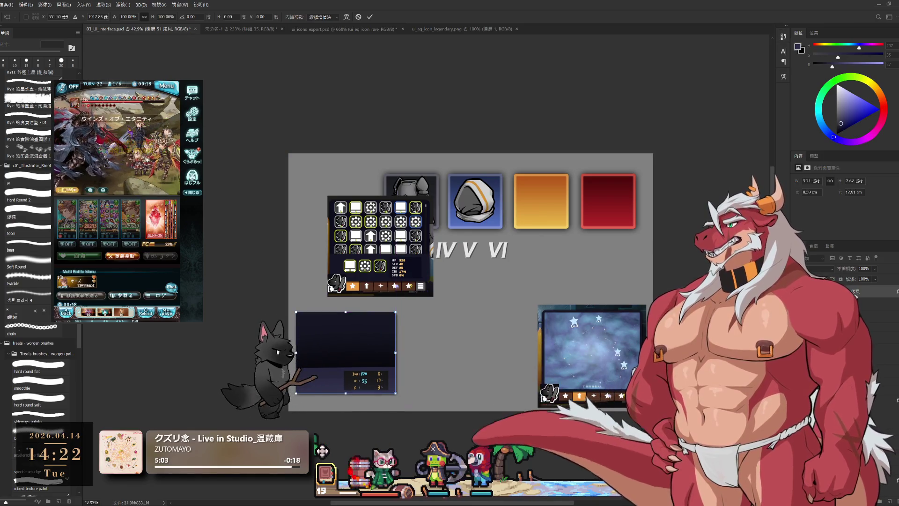
key("Return")
key("ctrl+v")
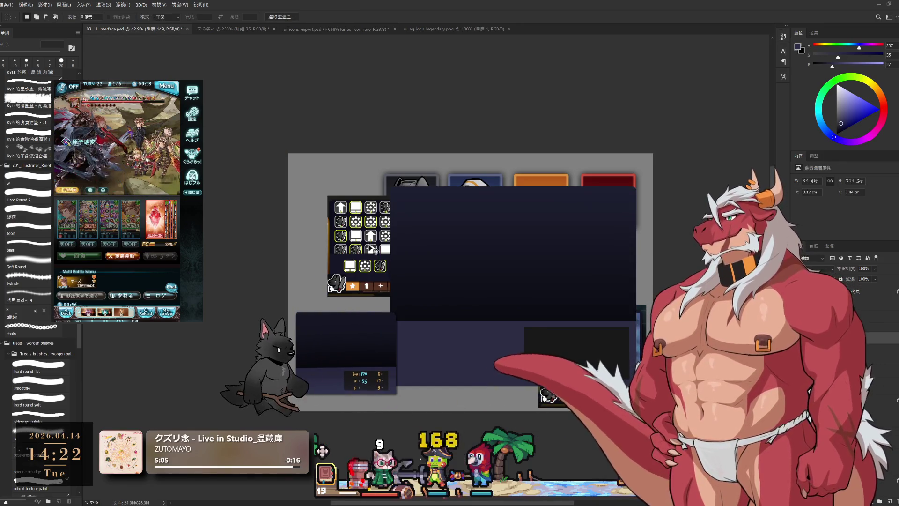
Step: Select the star card layer and drag it left beside the inventory grid, snapping it up to a guide
key("alt+[")
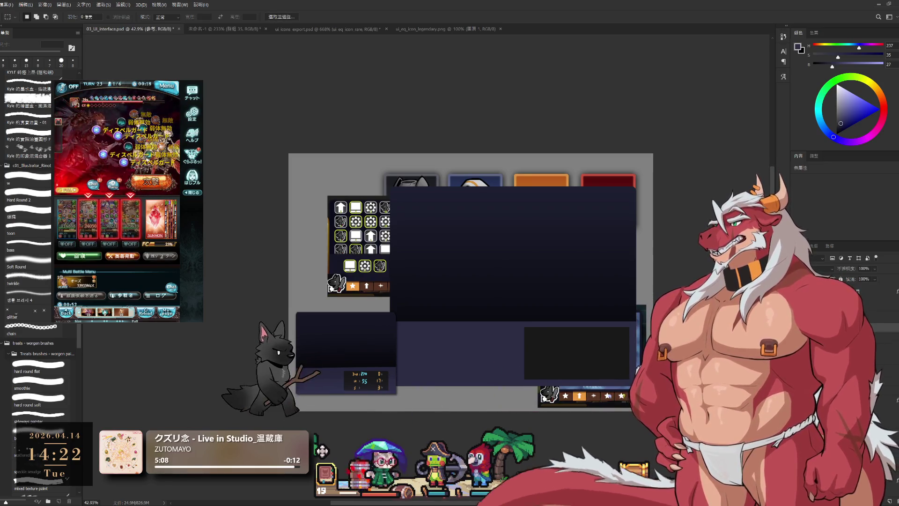
key("alt+[")
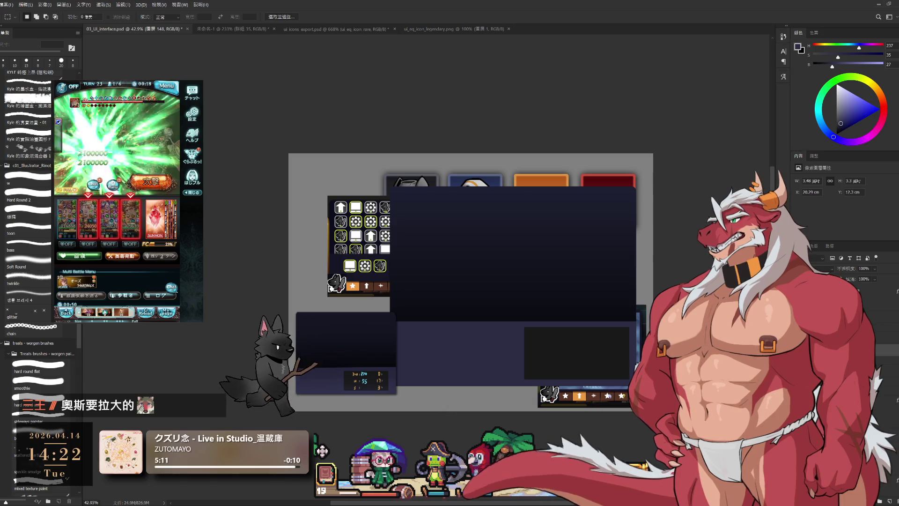
left_click_drag(474, 404, 429, 388)
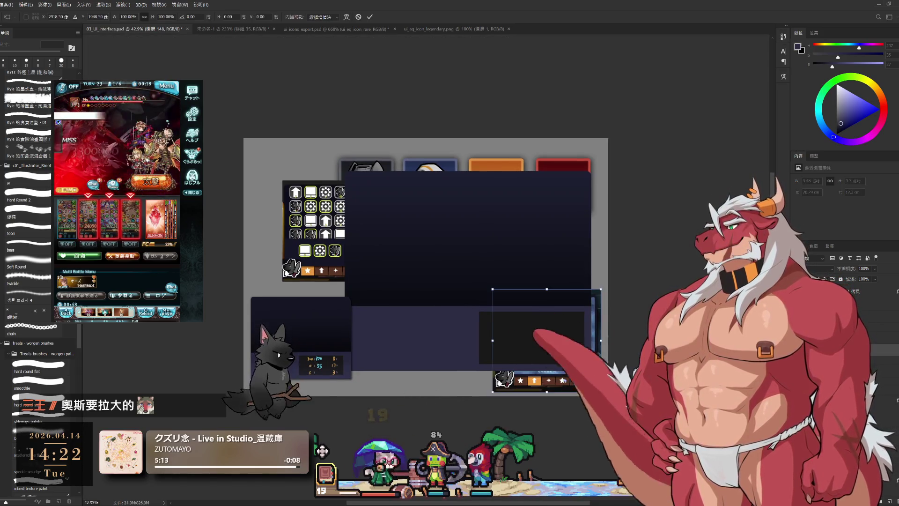
key("ctrl+t")
left_click_drag(295, 212, 319, 258)
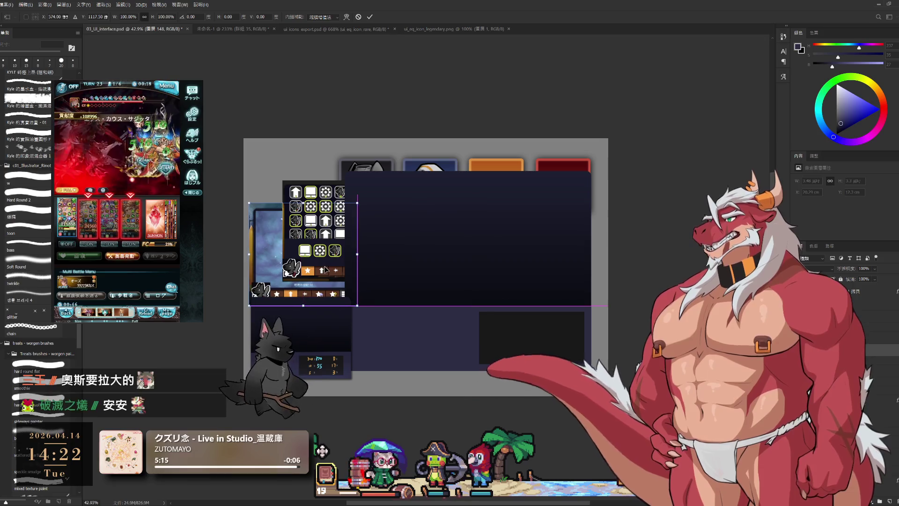
mouse_move(326, 270)
left_mouse_down()
mouse_move(324, 223)
mouse_move(316, 216)
left_mouse_up()
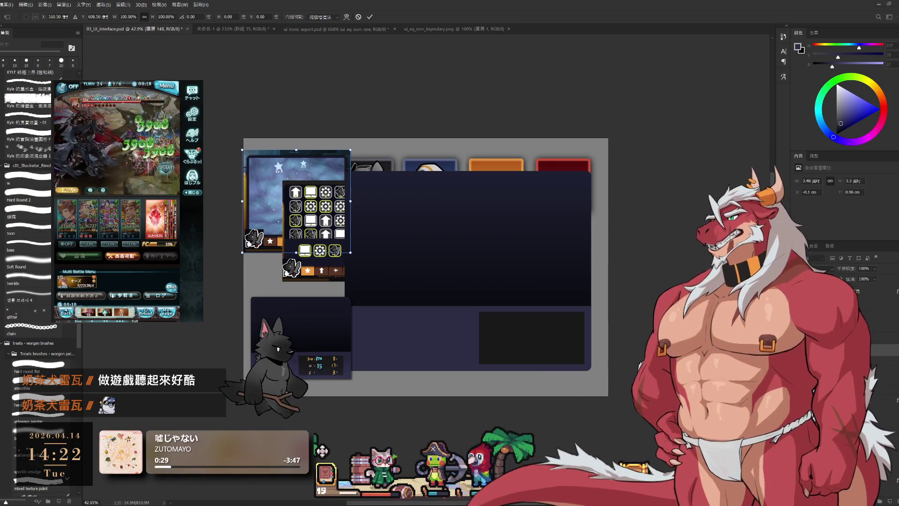
Step: Commit the star card at the top-left guide and nudge the main panel's dark inner box up slightly
key("Return")
scroll(421, 232, "up", 2)
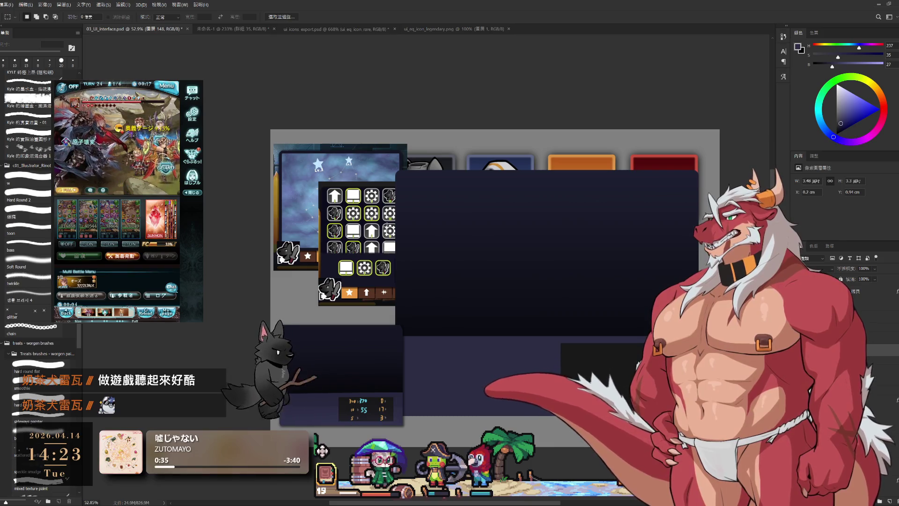
scroll(532, 260, "right", 1)
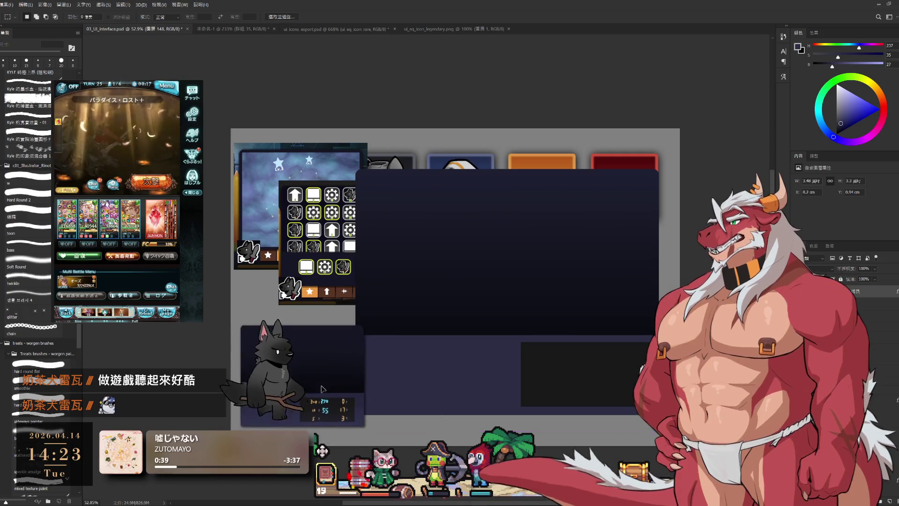
scroll(327, 384, "down", 2)
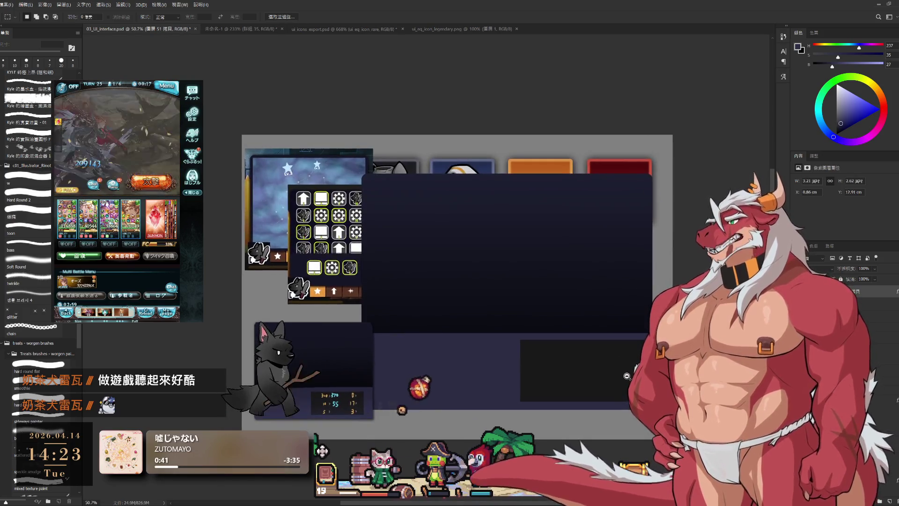
left_click_drag(610, 357, 610, 353)
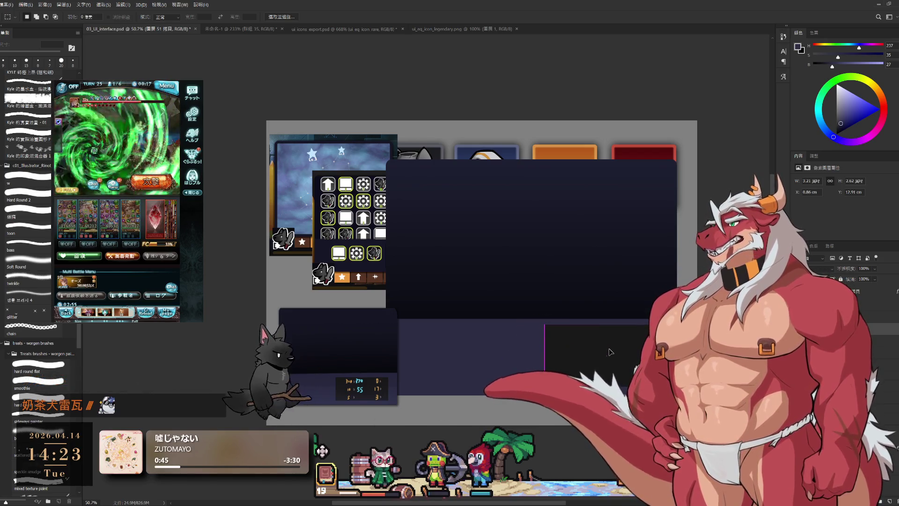
key("u")
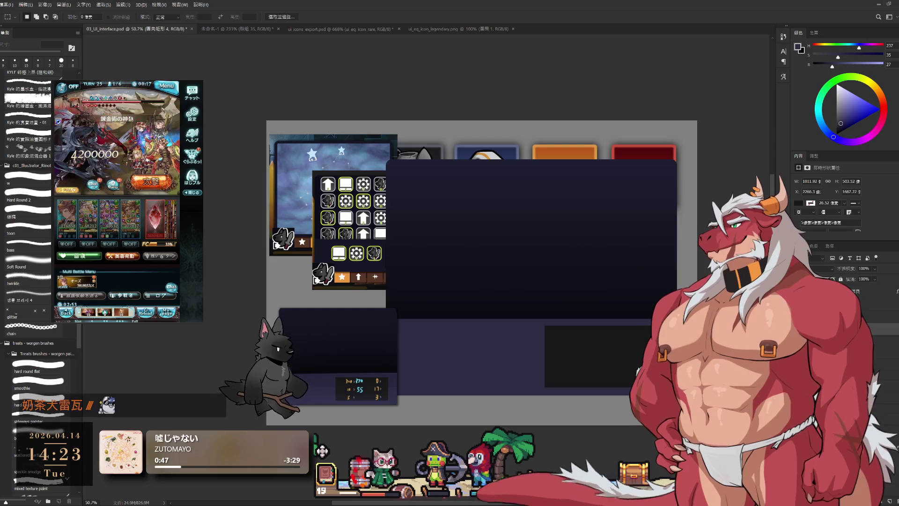
left_click_drag(594, 356, 626, 363)
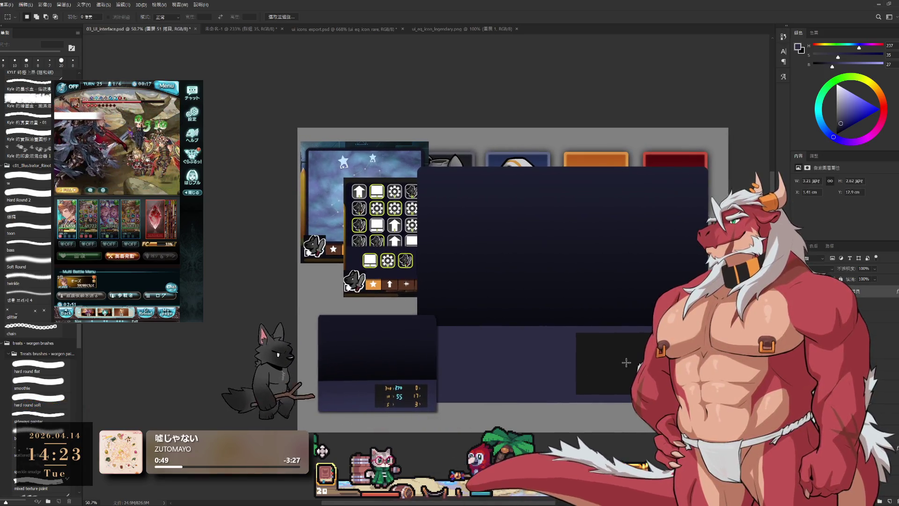
scroll(626, 363, "down", 1)
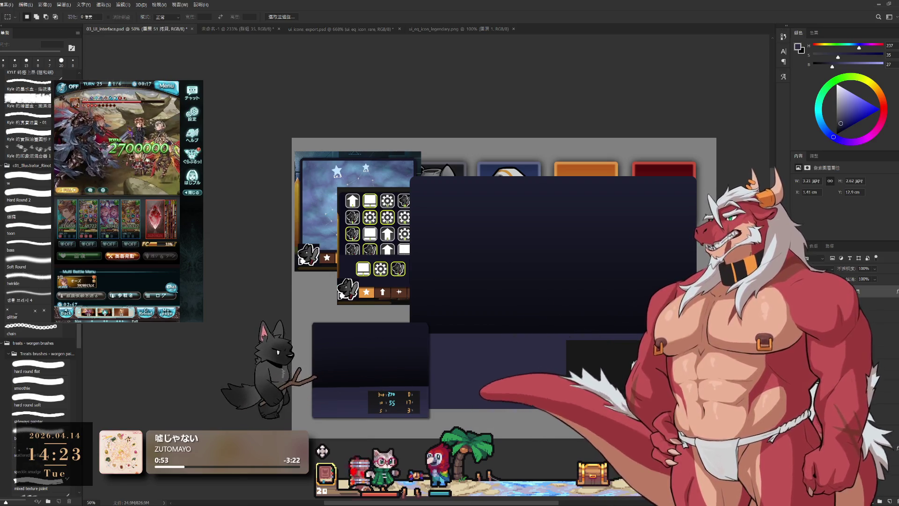
Step: Select the group 33 mask then layer 34 and switch to the Move tool
left_click(833, 295)
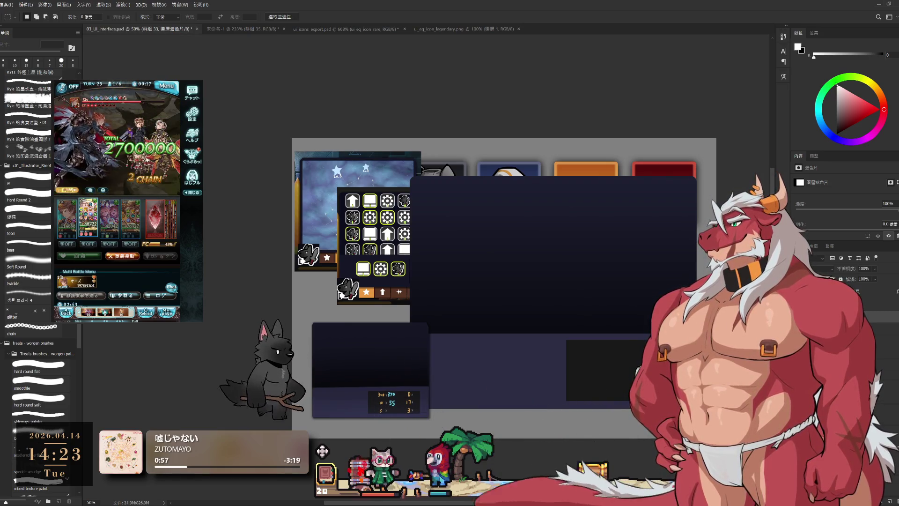
key("alt+bracketright")
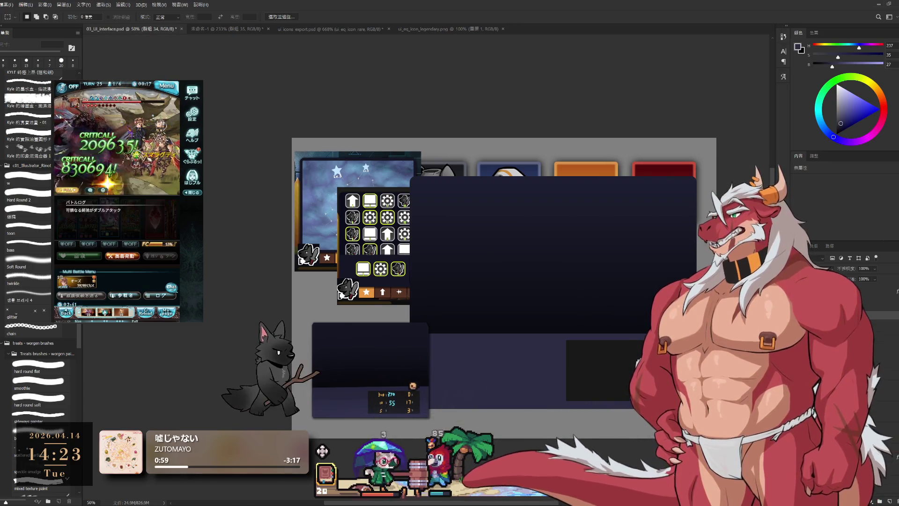
key("v")
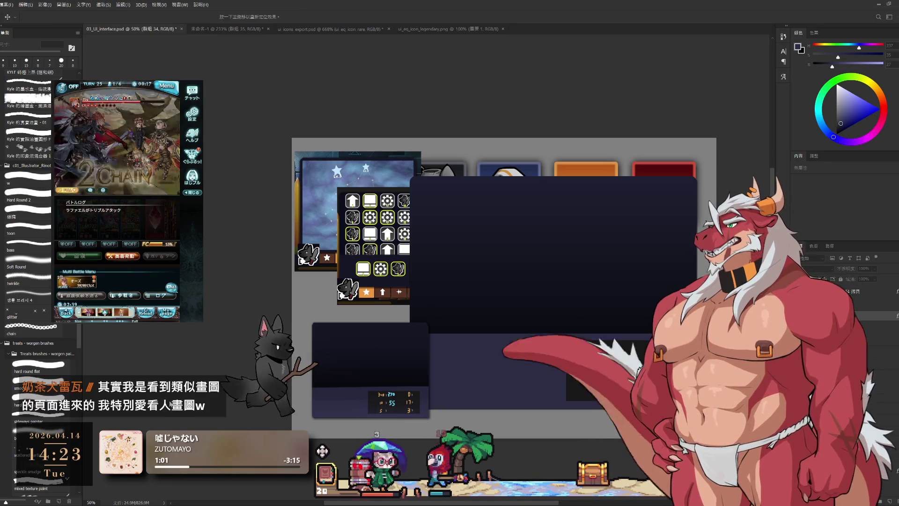
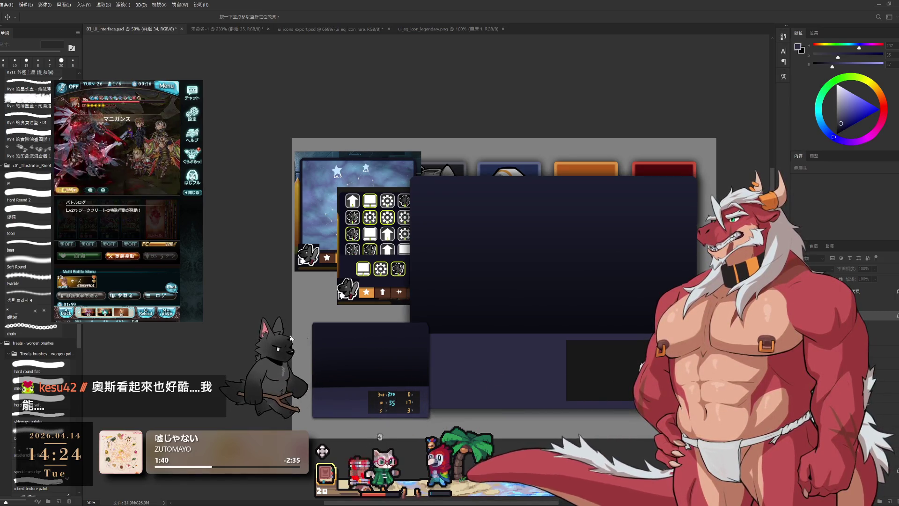
Step: Switch to the Rectangular Marquee tool on layer 圖層 150 and pan over the mockup
key("m")
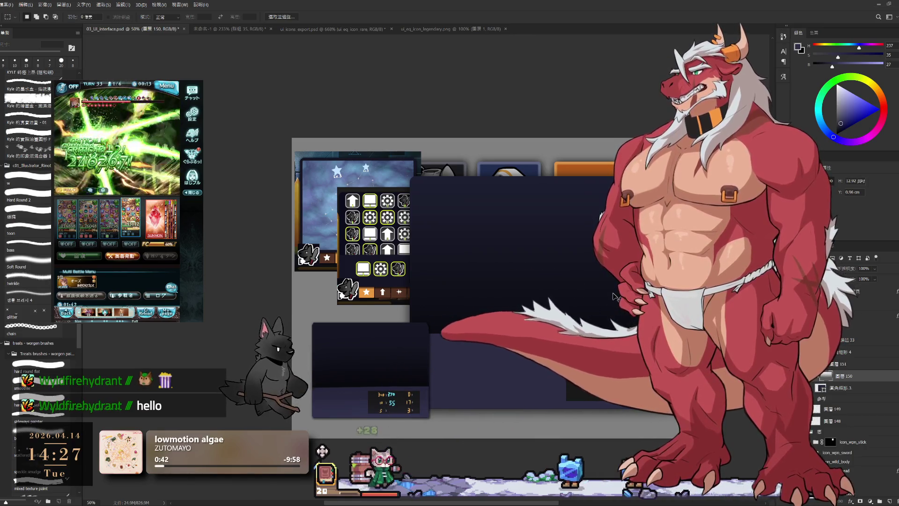
left_click_drag(628, 320, 531, 287)
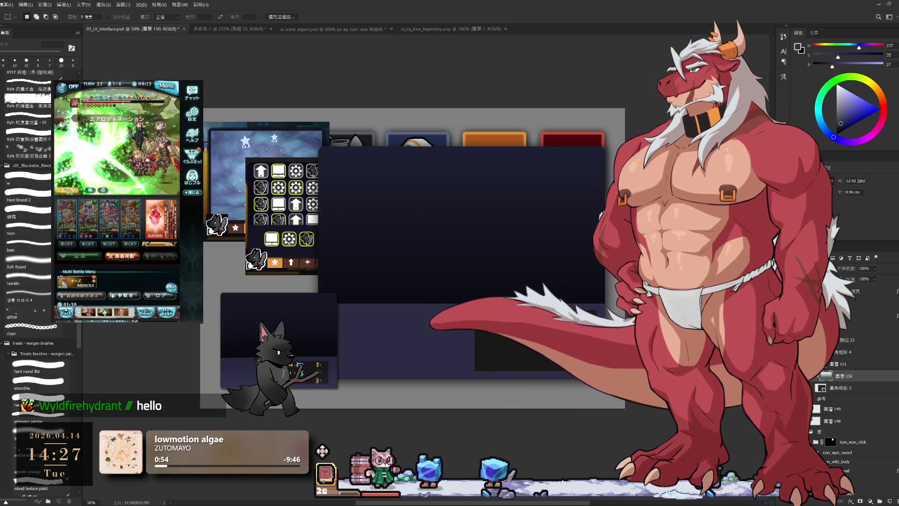
left_click_drag(422, 246, 459, 251)
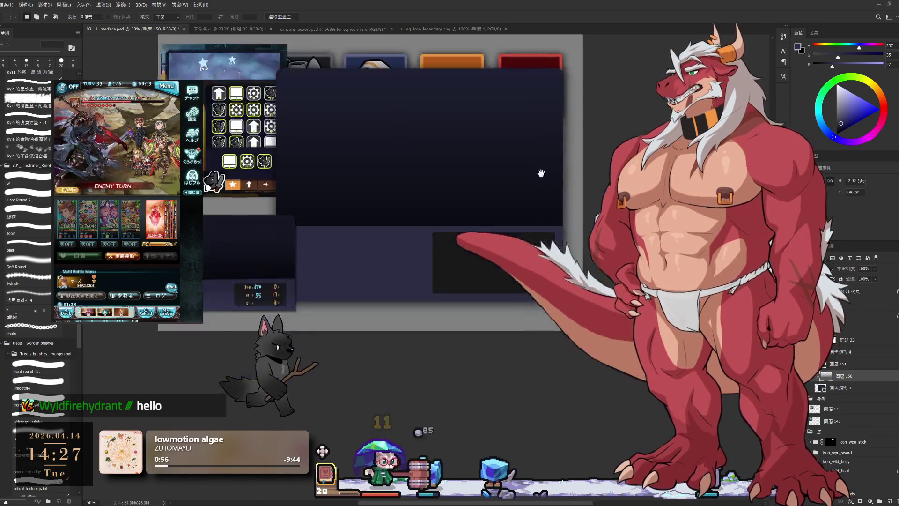
scroll(632, 232, "up", 2)
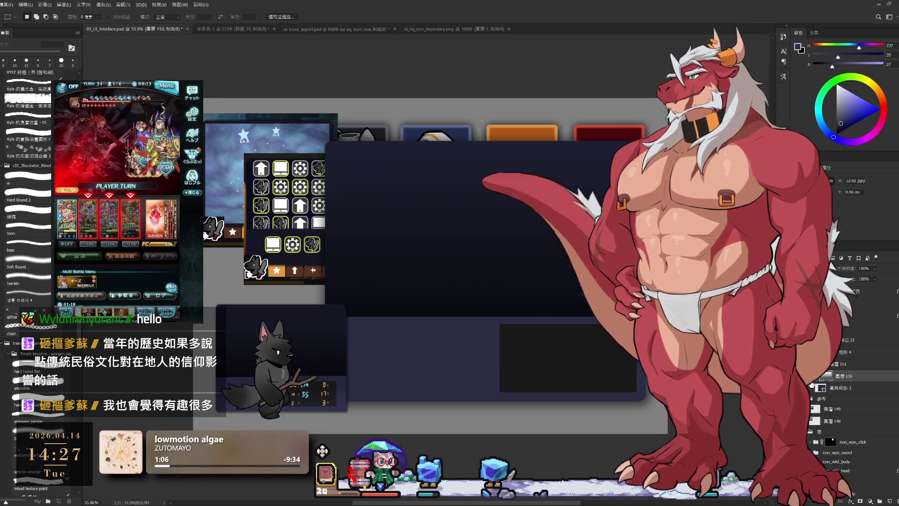
Step: Make the rounded-rectangle panel layer 圓角矩形 4 the active layer in the Layers panel
left_click(841, 390)
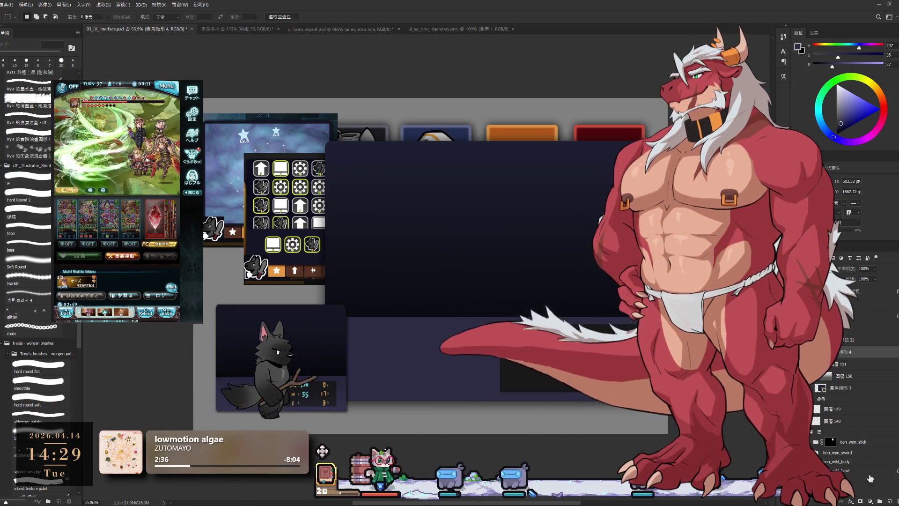
left_click(880, 500)
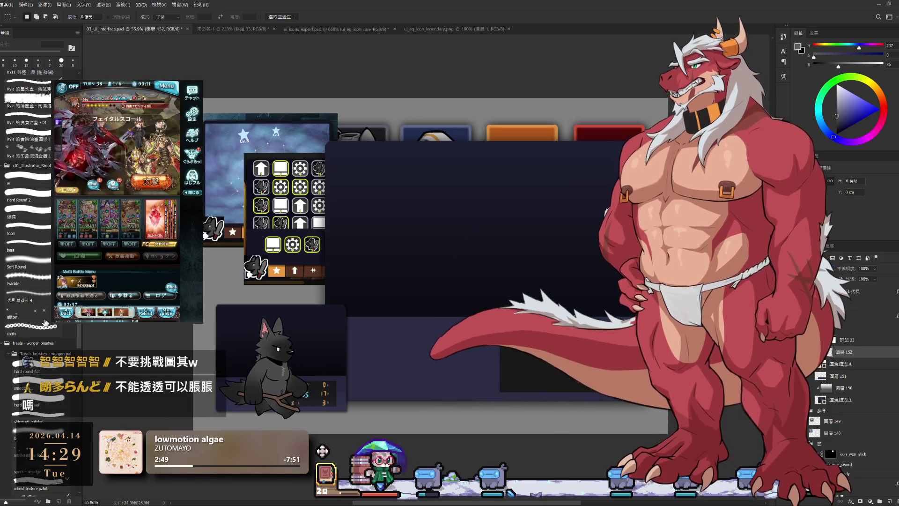
key("m")
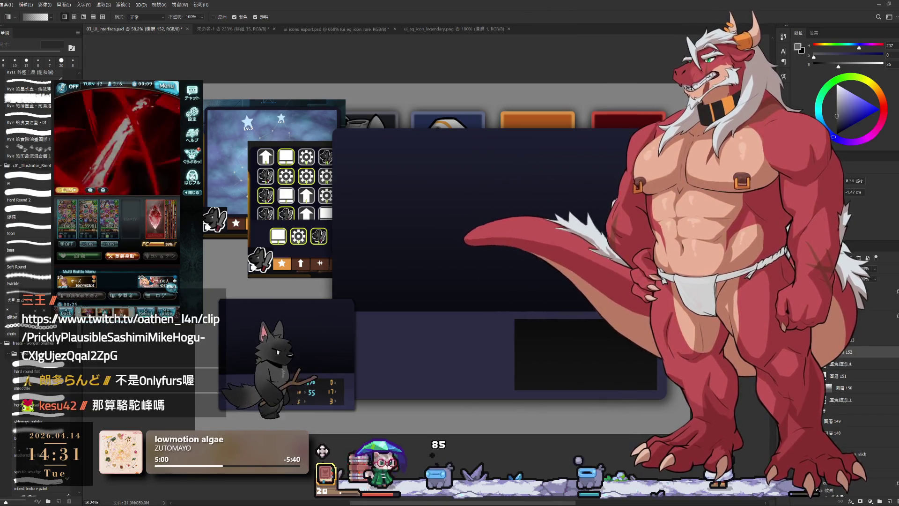
left_click(854, 362)
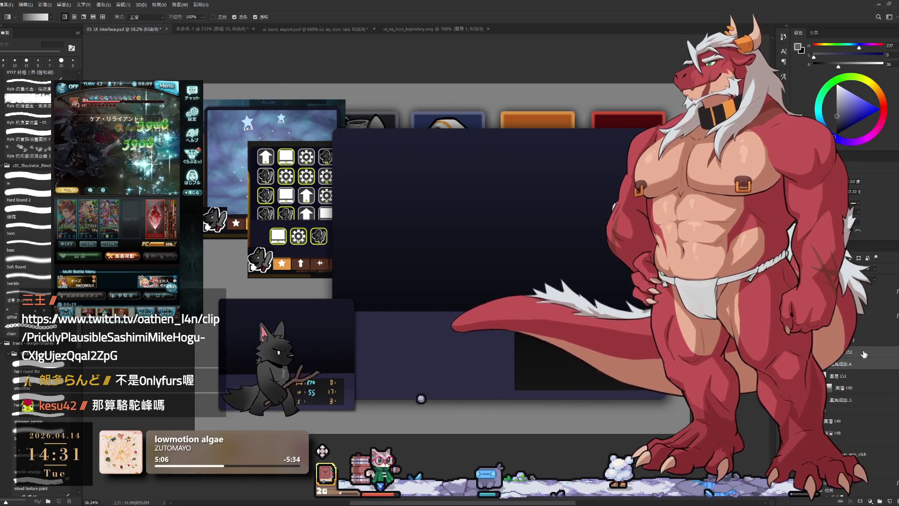
left_click(864, 354)
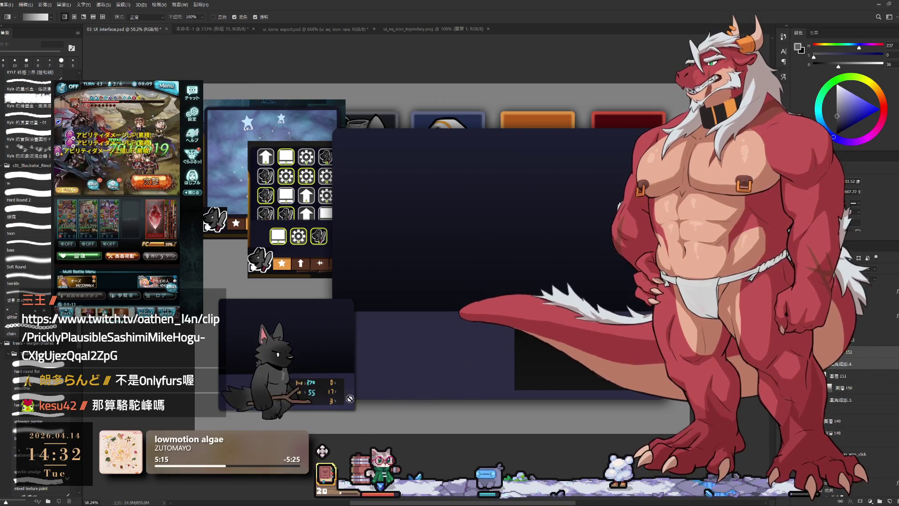
left_click_drag(350, 398, 424, 399)
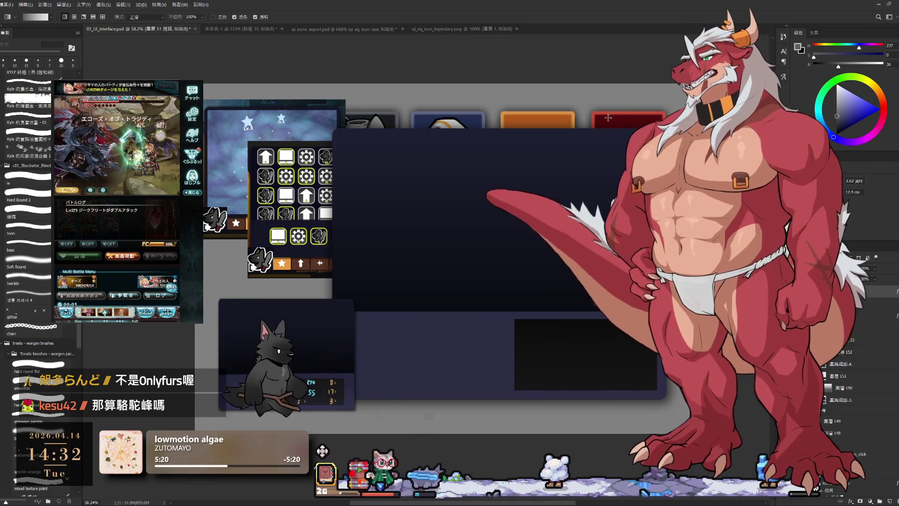
left_click(858, 417)
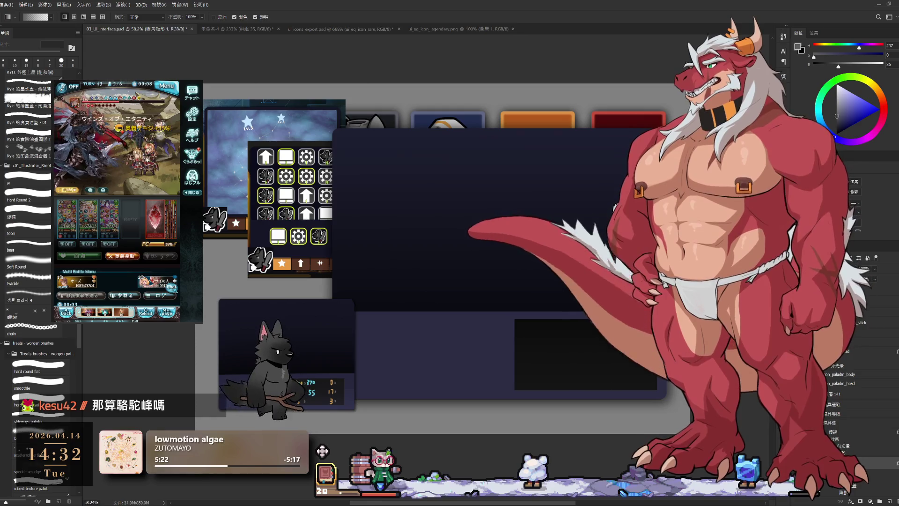
left_click(843, 432)
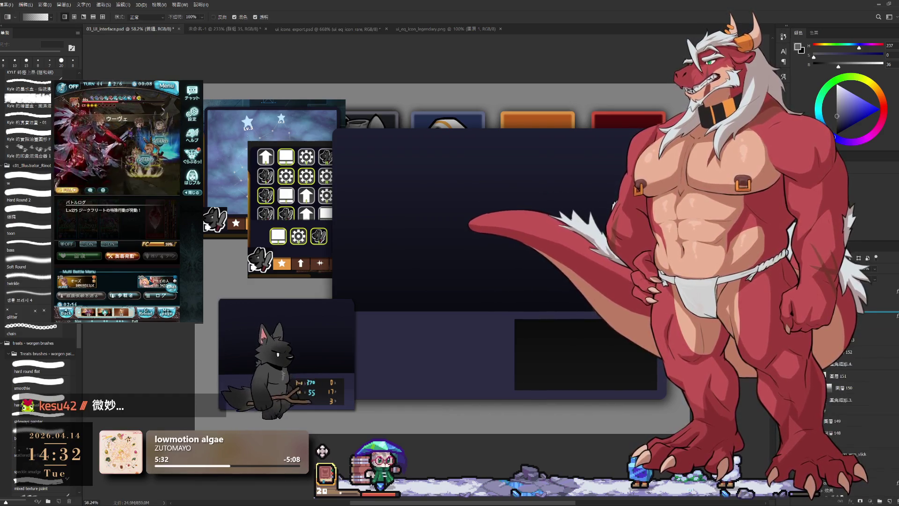
key("ctrl+t")
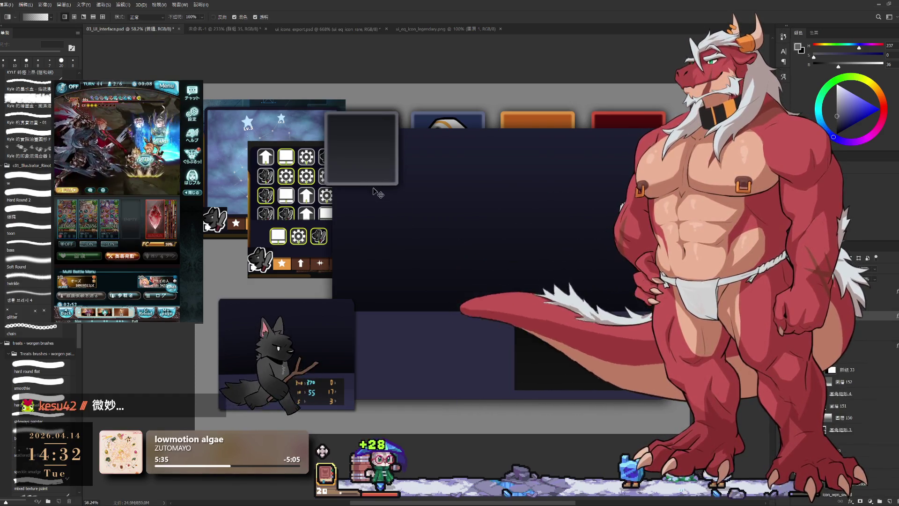
Step: Move the grey square to the navy panel's top-left corner and shrink it to about 42%
left_click_drag(378, 156, 391, 168)
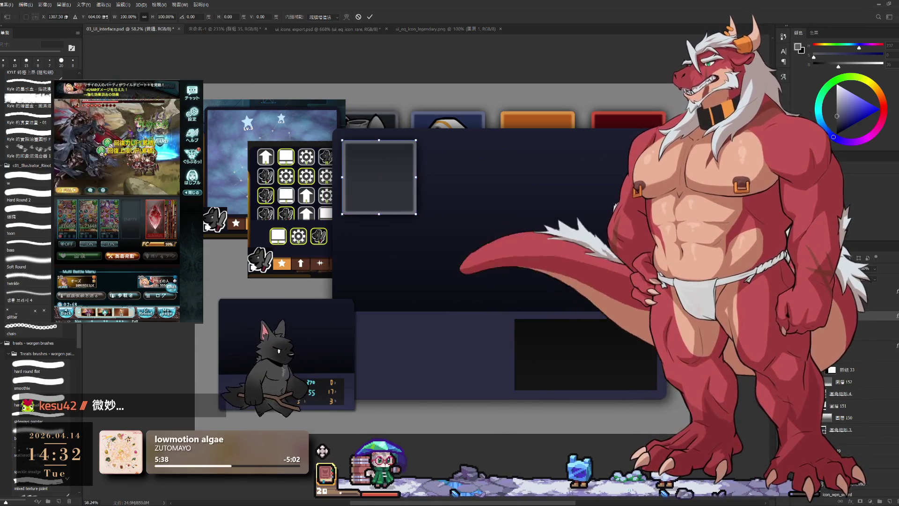
key("Return")
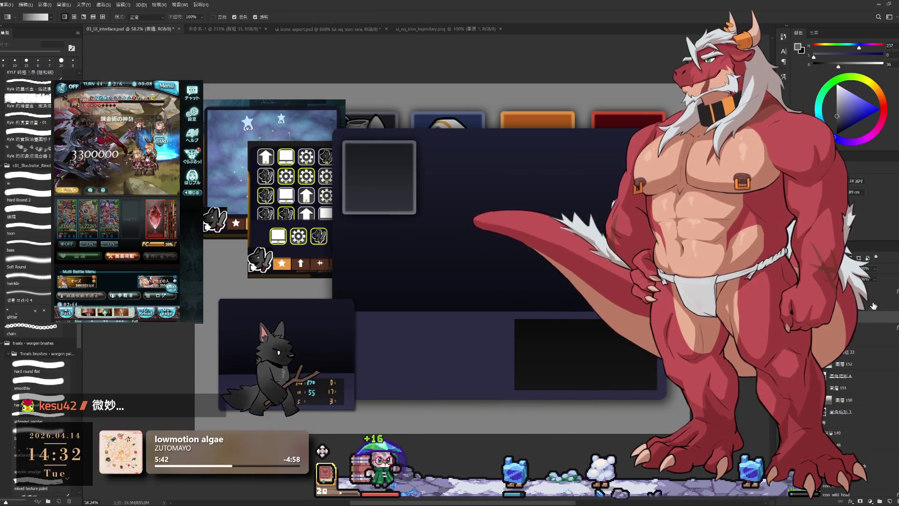
key("ctrl+t")
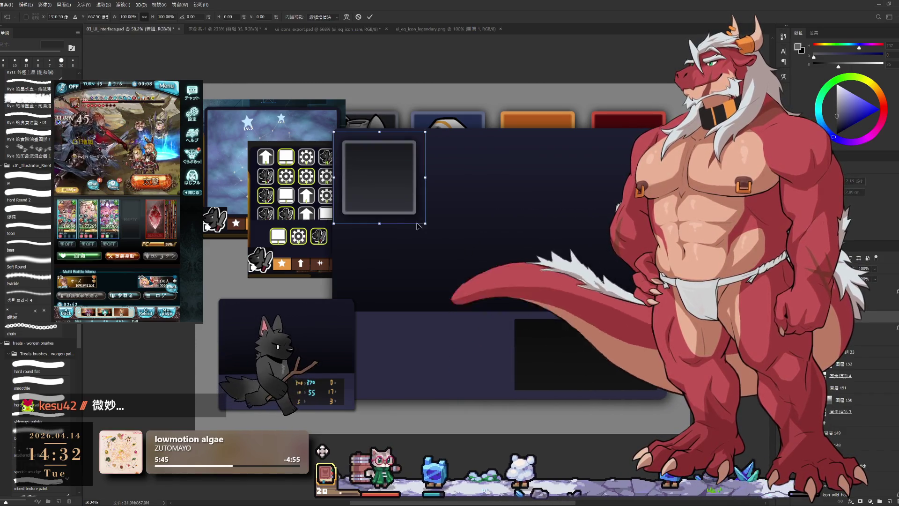
mouse_move(419, 211)
left_mouse_down()
mouse_move(425, 225)
mouse_move(370, 170)
left_mouse_up()
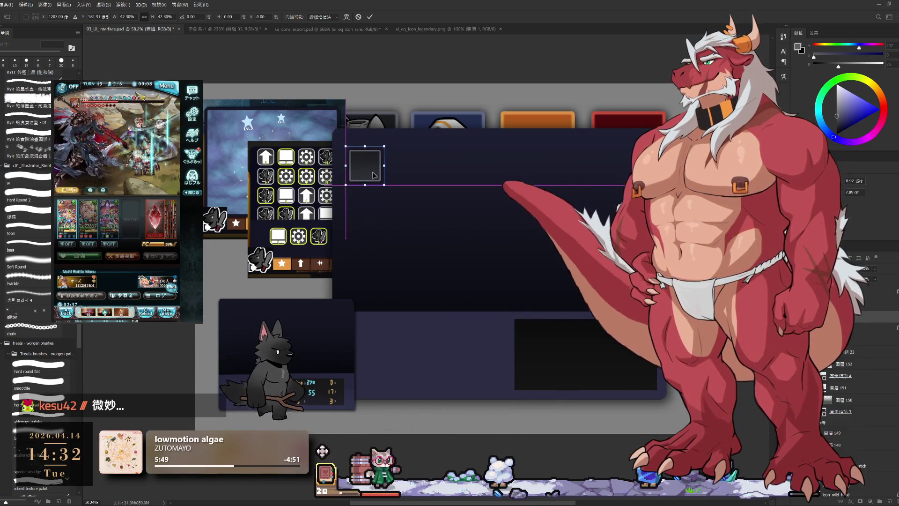
left_click(371, 21)
scroll(471, 165, "up", 3)
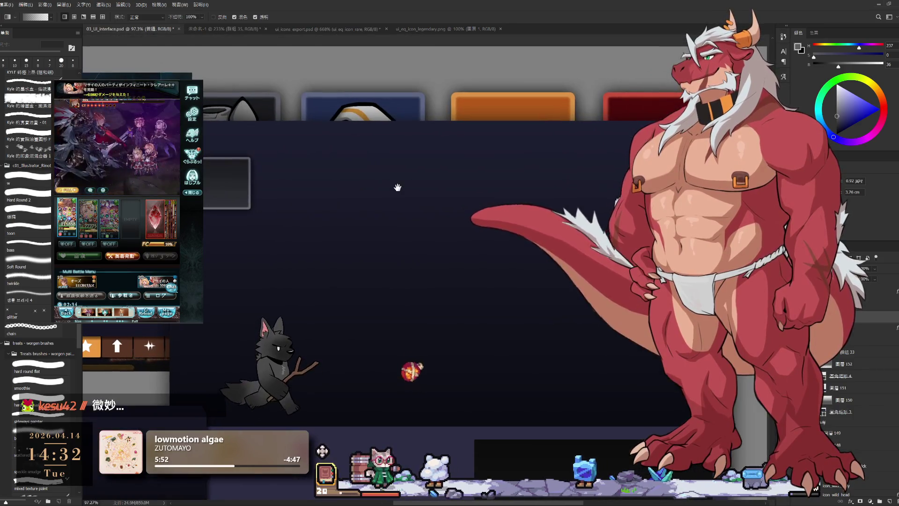
Step: Duplicate the slot square into a row of evenly spaced slots along the panel top and align it
left_click_drag(228, 185, 291, 197)
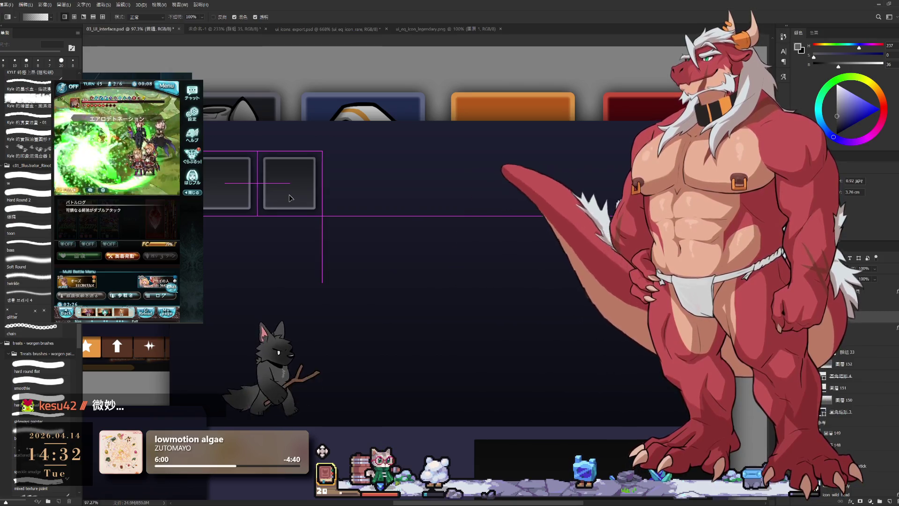
left_click_drag(289, 197, 312, 203)
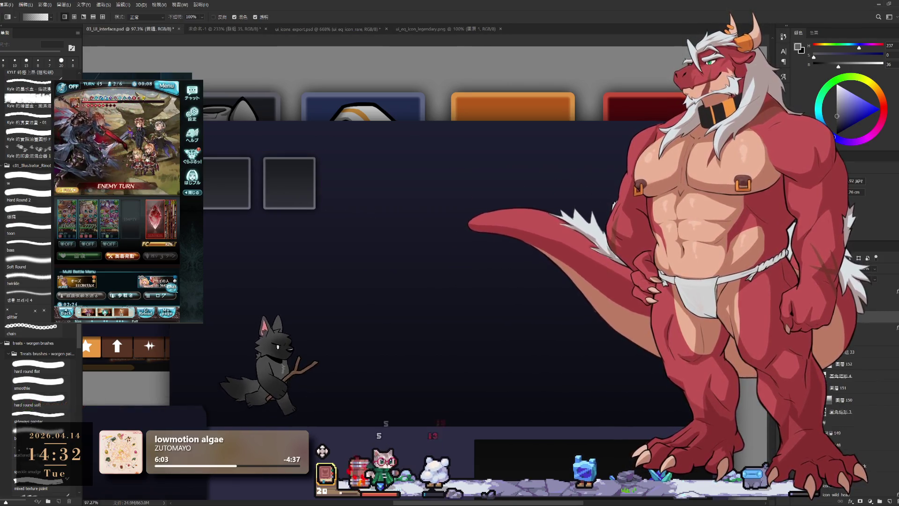
mouse_move(292, 196)
left_mouse_down()
mouse_move(297, 209)
mouse_move(423, 209)
left_mouse_up()
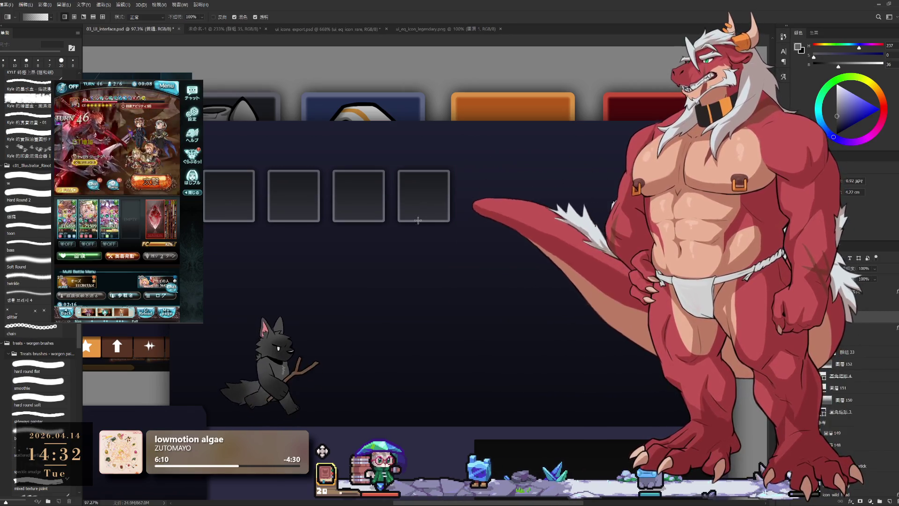
mouse_move(360, 211)
left_mouse_down()
mouse_move(340, 215)
mouse_move(596, 222)
mouse_move(548, 239)
left_mouse_up()
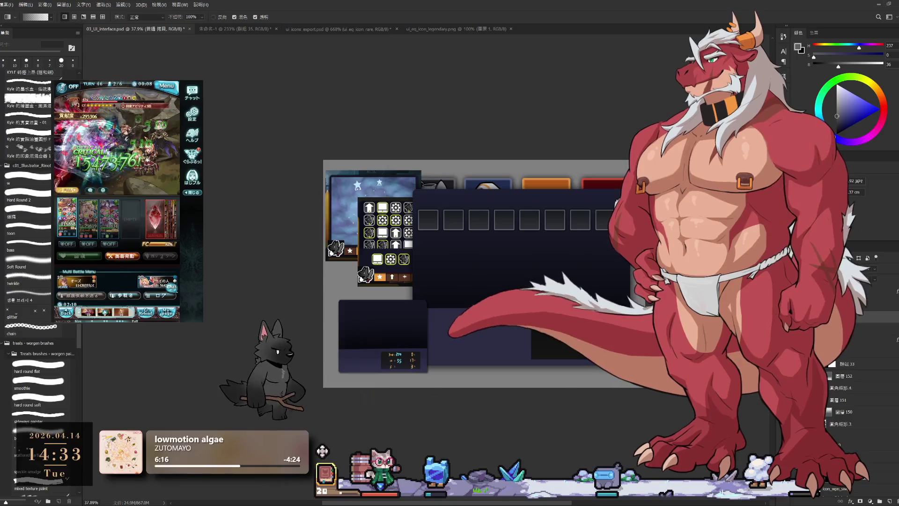
scroll(517, 222, "up", 3)
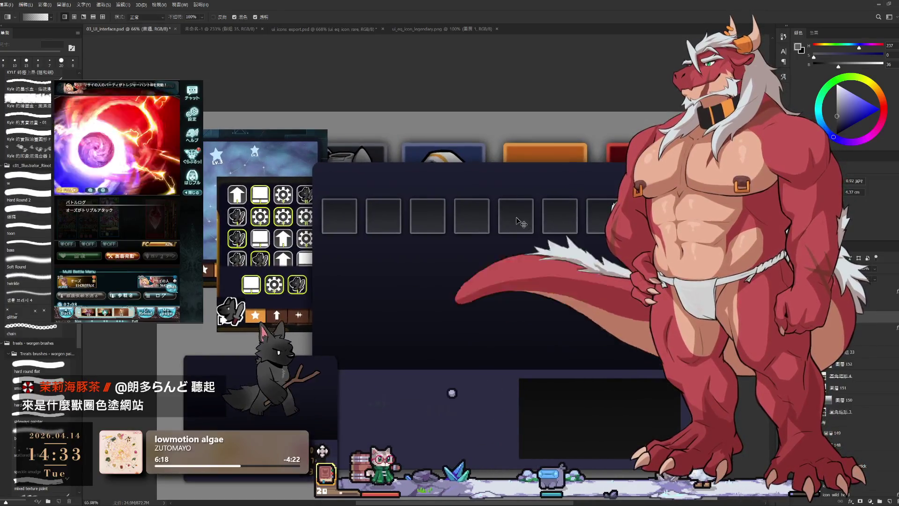
Step: Raise the slot row slightly, then duplicate it into a second row directly beneath
key("ctrl+t")
left_click_drag(518, 223, 521, 203)
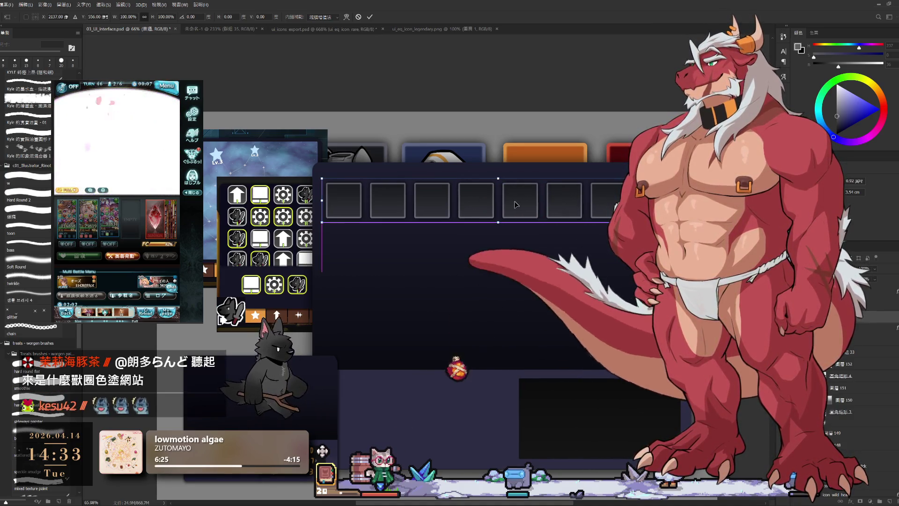
key("Left")
key("Left")
key("Left")
key("Right")
key("Right")
key("Right")
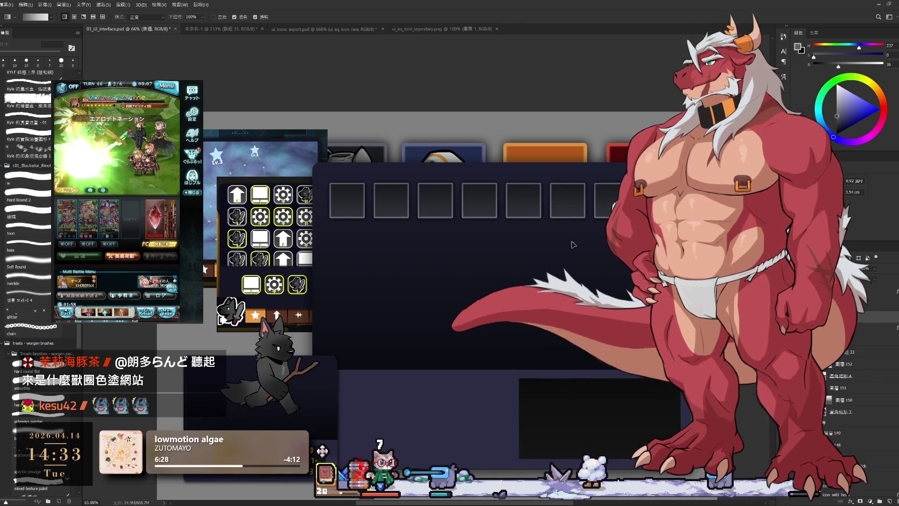
key("Return")
left_click_drag(573, 209, 571, 252)
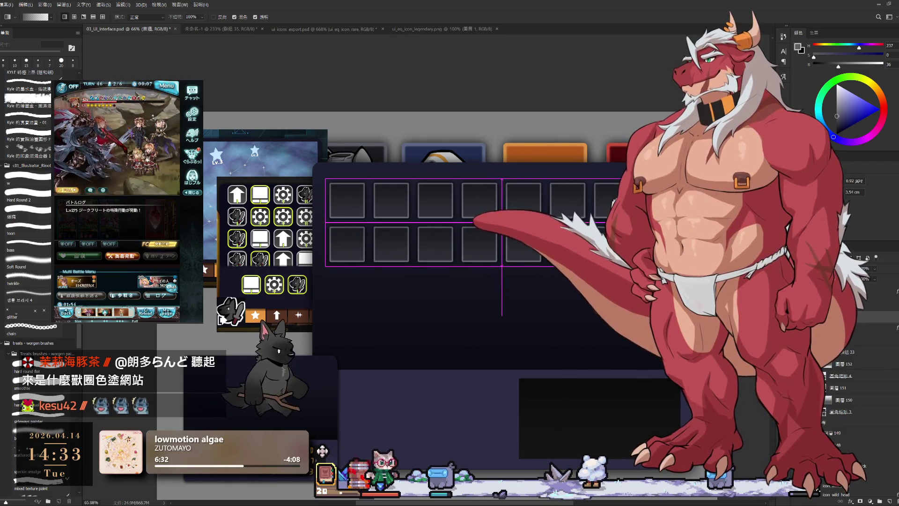
scroll(578, 293, "down", 2)
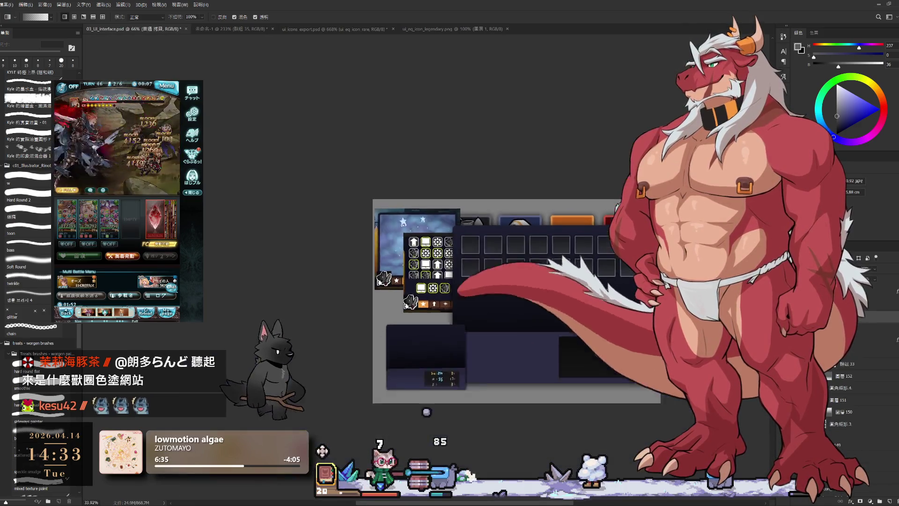
scroll(578, 293, "down", 1)
scroll(577, 293, "down", 2)
scroll(577, 293, "up", 3)
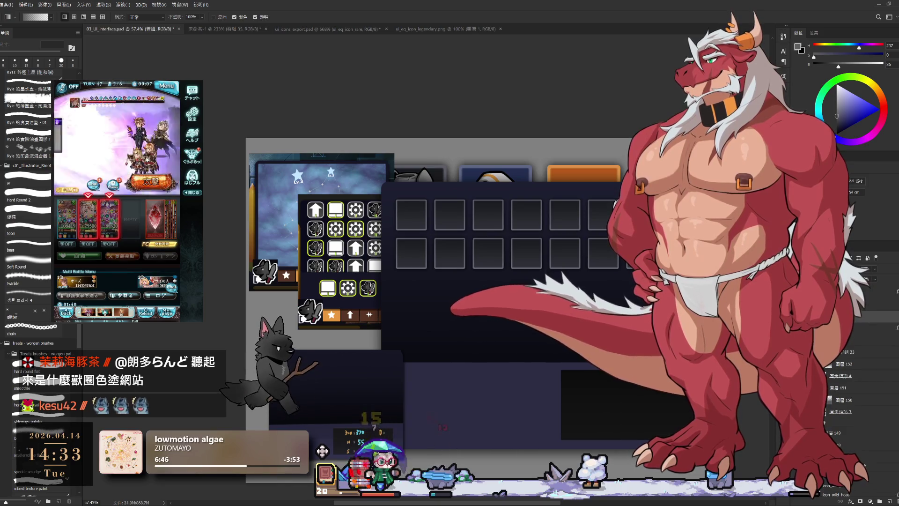
scroll(690, 216, "up", 2)
scroll(690, 217, "up", 3)
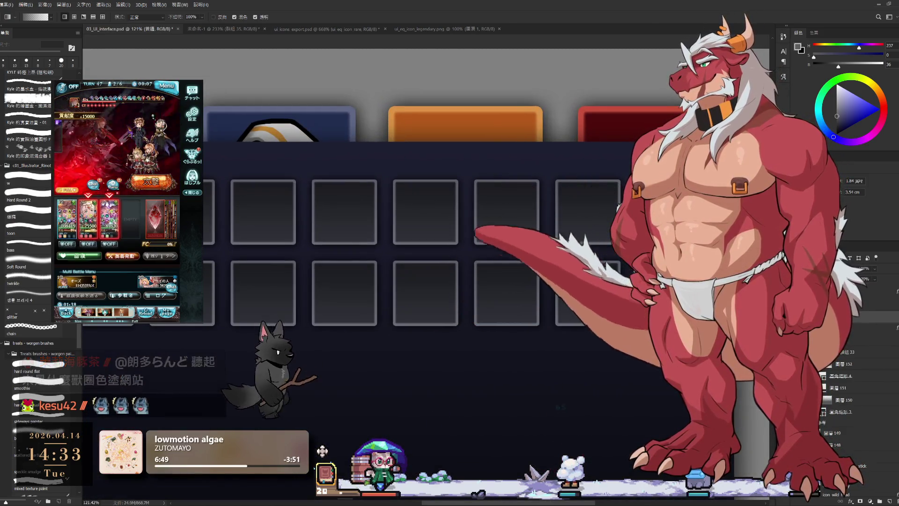
key("m")
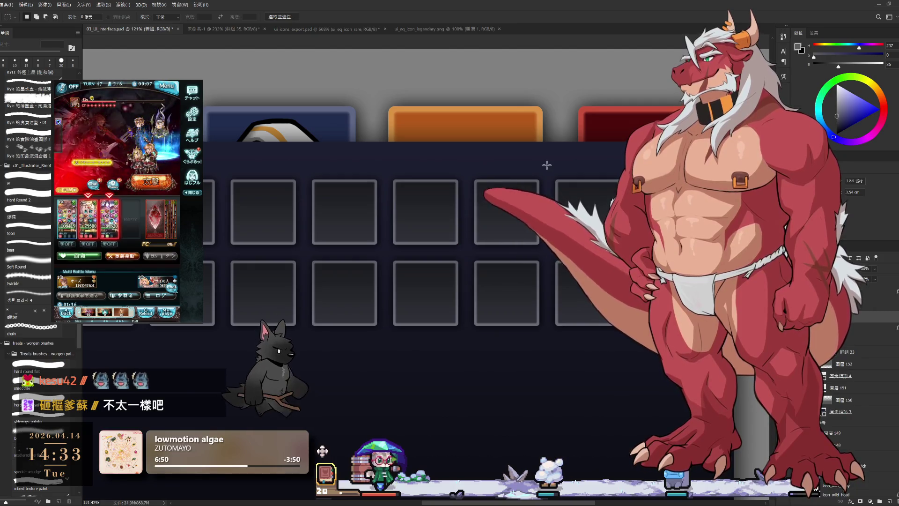
Step: Select the lower panel's slot boxes, shift them down-right and paste a duplicate box
left_click_drag(547, 165, 668, 232)
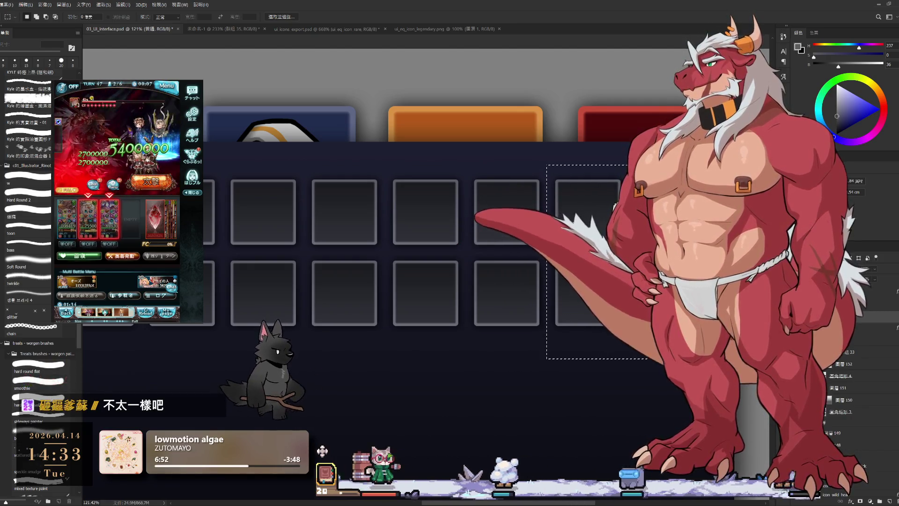
scroll(502, 395, "down", 3)
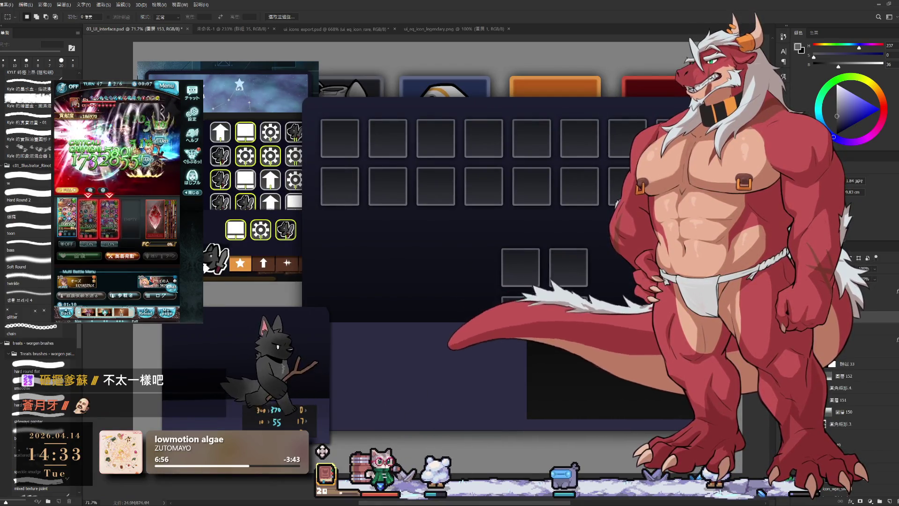
mouse_move(370, 351)
left_mouse_down()
mouse_move(498, 324)
mouse_move(496, 331)
left_mouse_up()
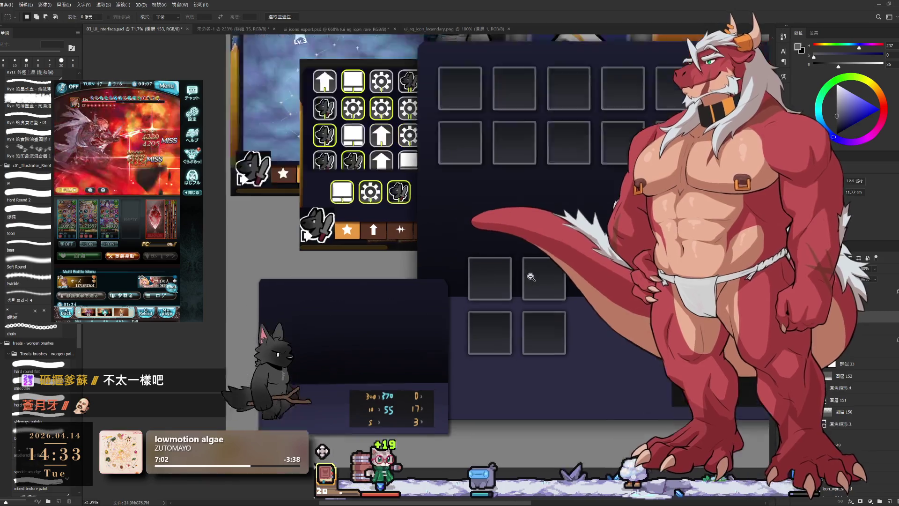
scroll(484, 235, "up", 2)
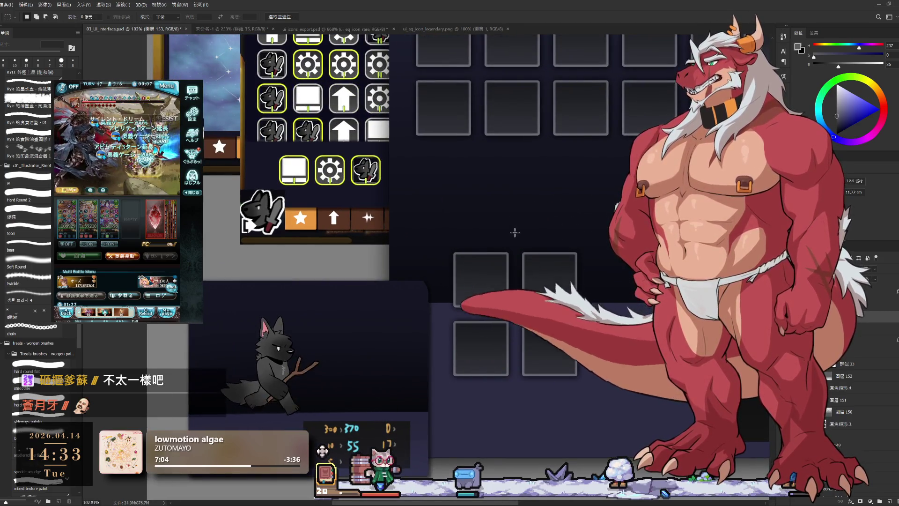
left_click_drag(563, 358, 629, 409)
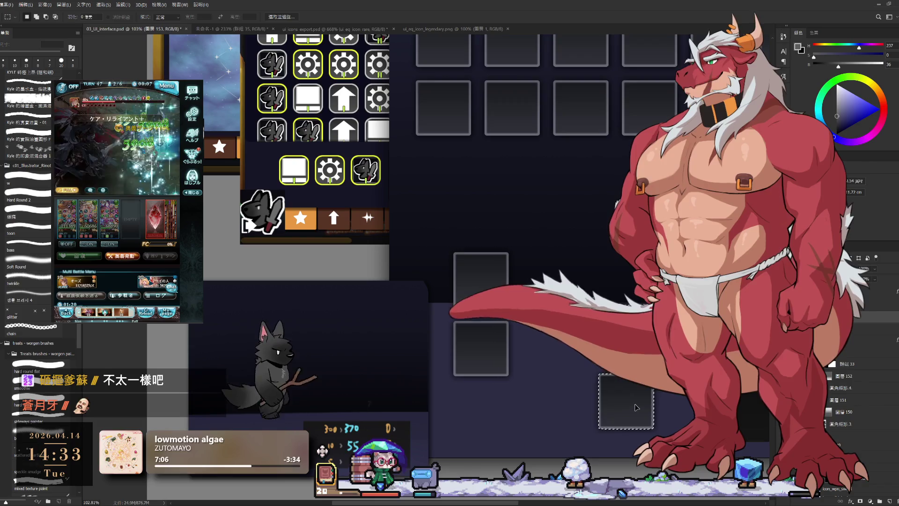
key("ctrl+v")
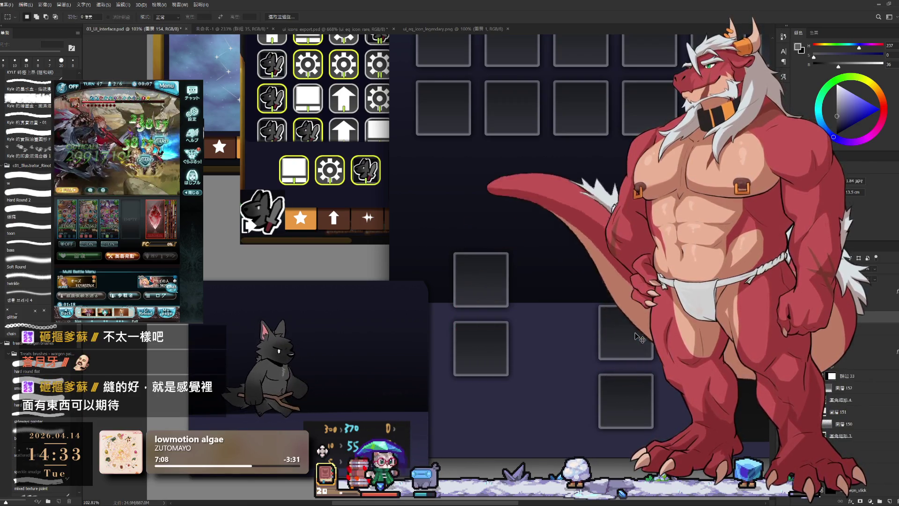
left_click_drag(636, 335, 568, 308)
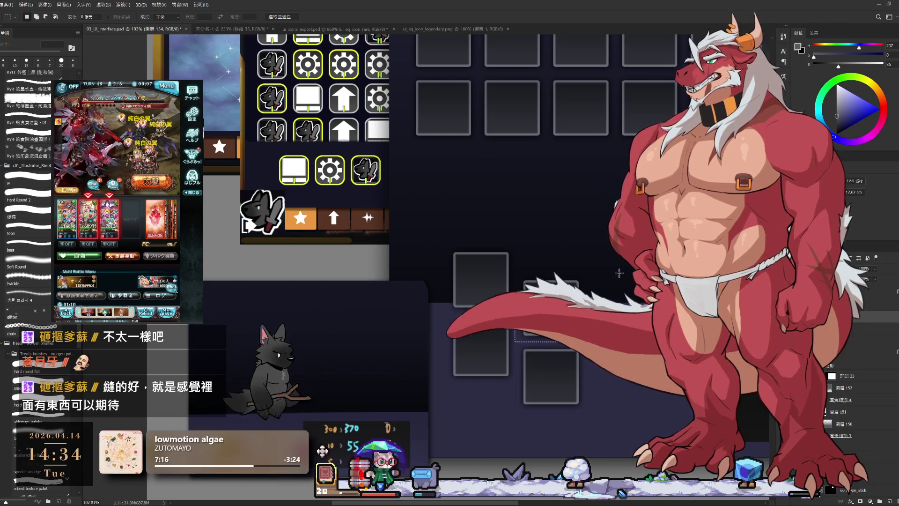
Step: Cut and re-paste a box to continue the diagonal, then delete the unwanted extra slot box
key("ctrl+x")
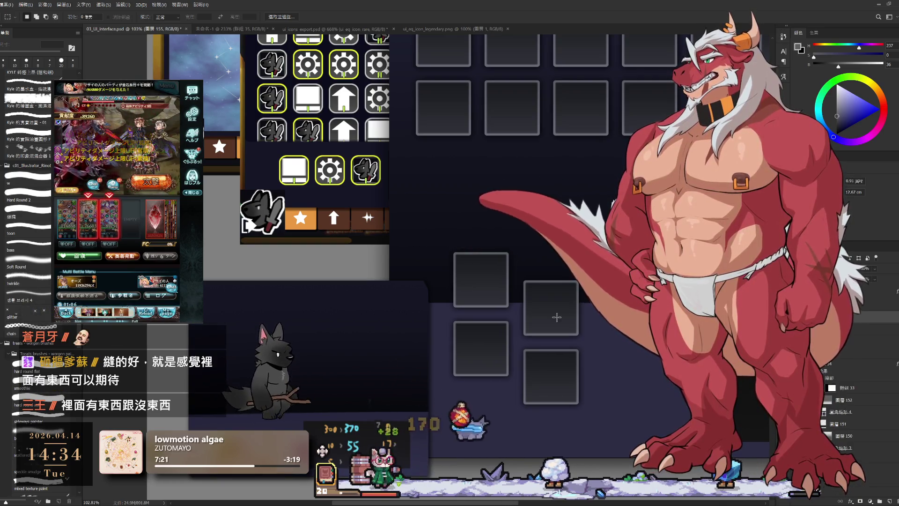
key("ctrl+v")
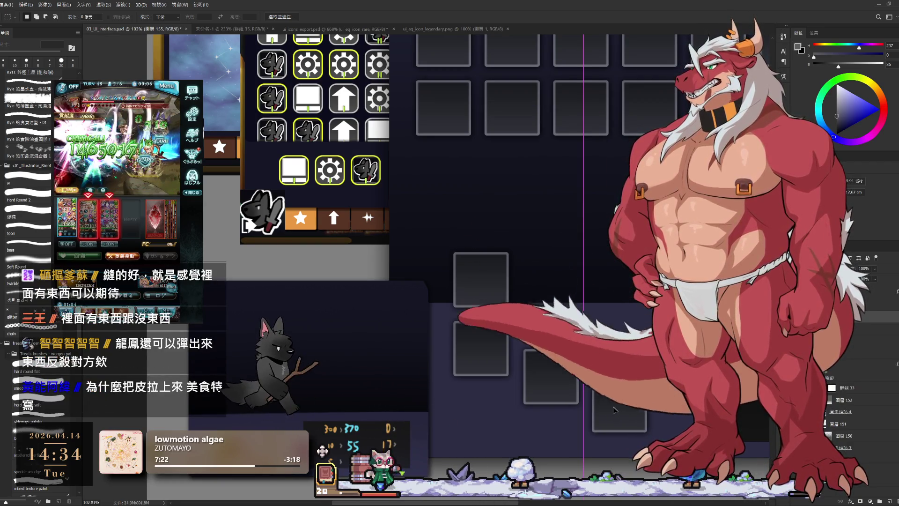
left_click_drag(613, 410, 613, 407)
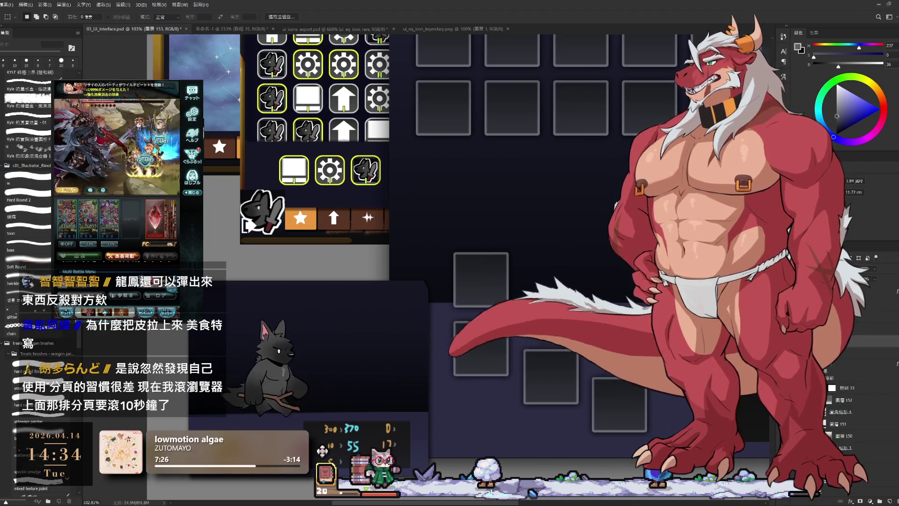
left_click_drag(528, 314, 428, 209)
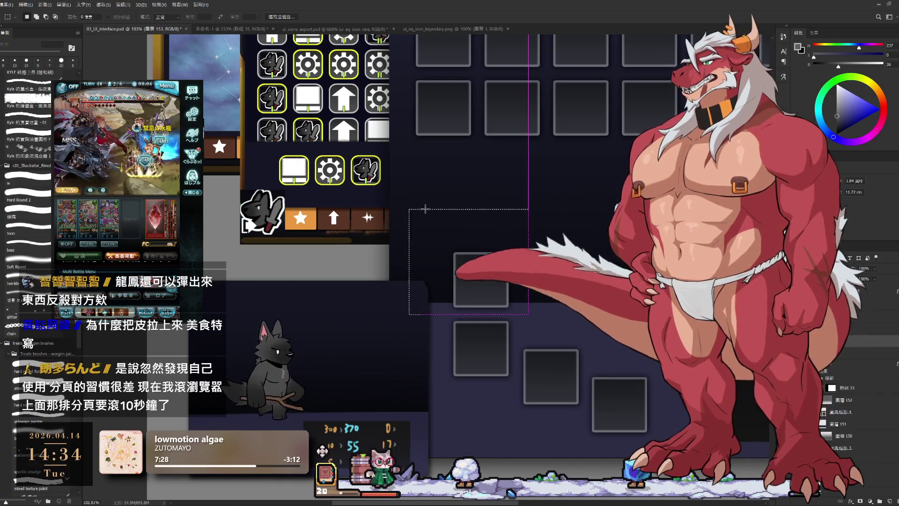
key("Delete")
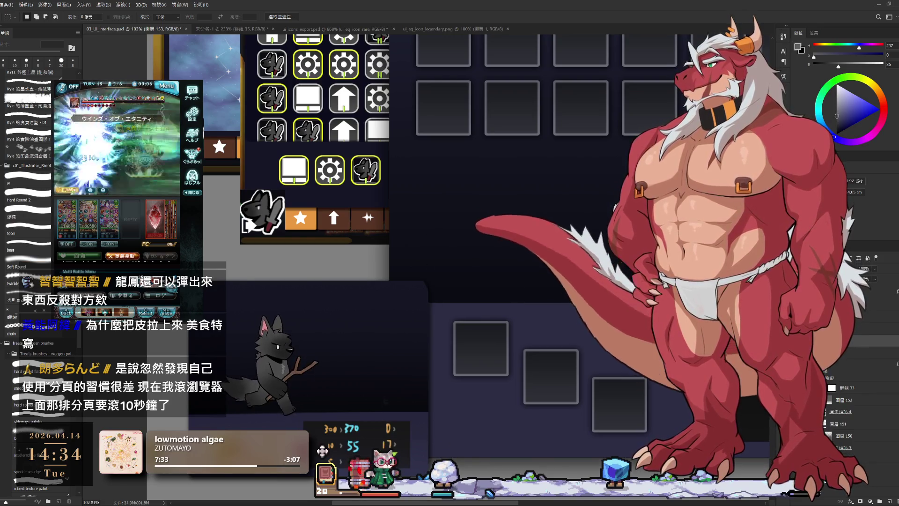
left_click_drag(492, 281, 470, 236)
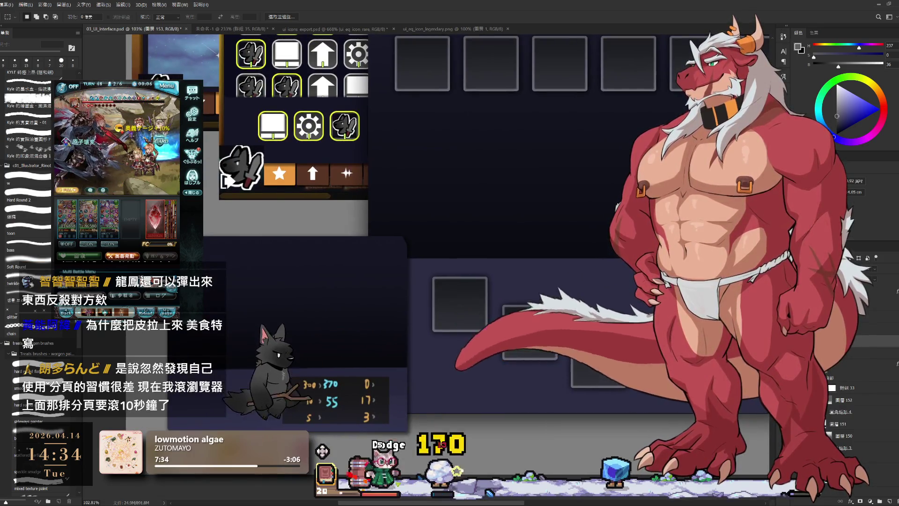
scroll(502, 471, "down", 1)
scroll(503, 471, "down", 1)
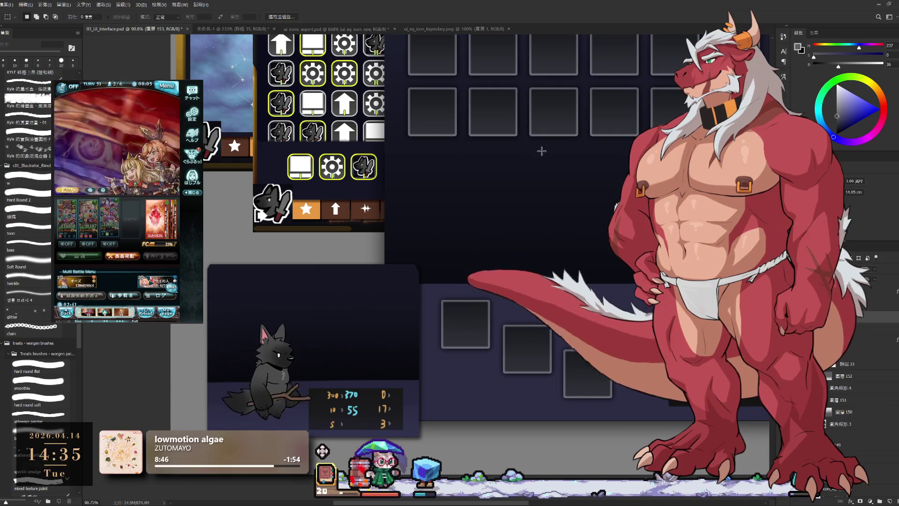
scroll(542, 150, "right", 2)
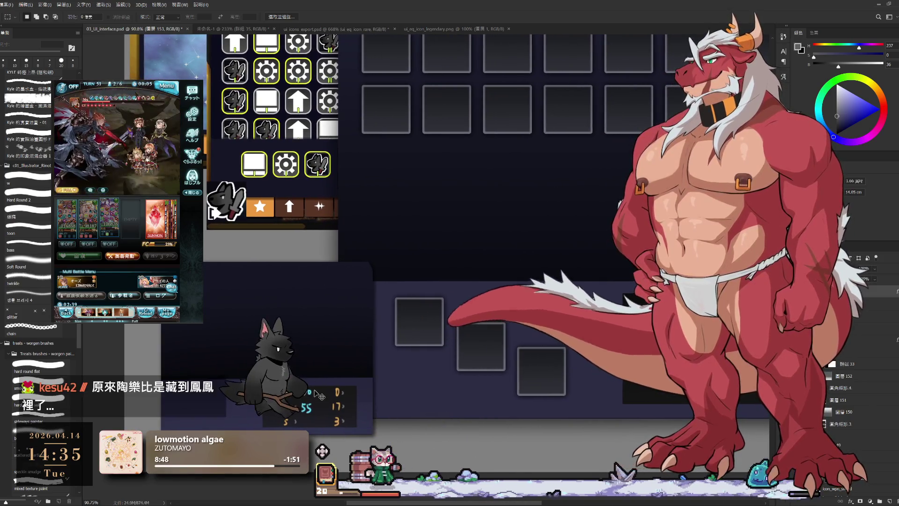
Step: Undo the stats panel beside the icon grid and shift the three small slots slightly right and up
key("ctrl+z")
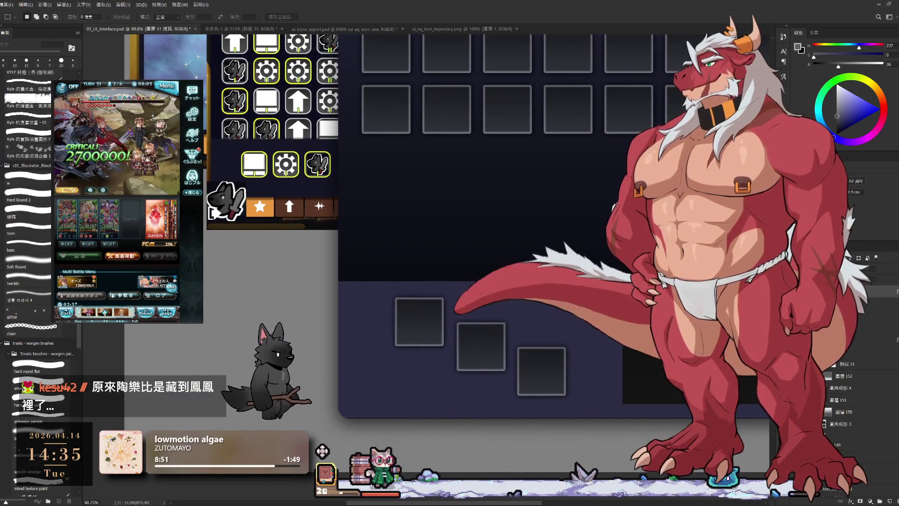
left_click_drag(478, 382, 488, 378)
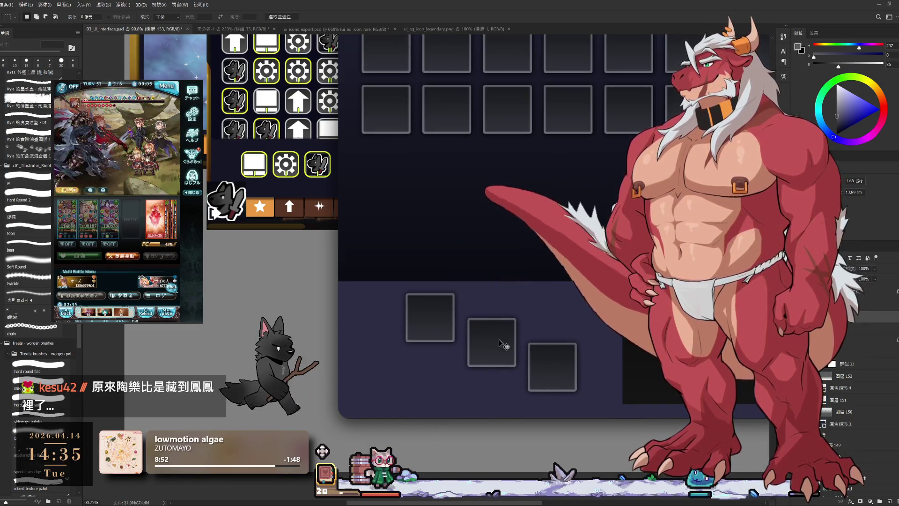
scroll(502, 344, "down", 5)
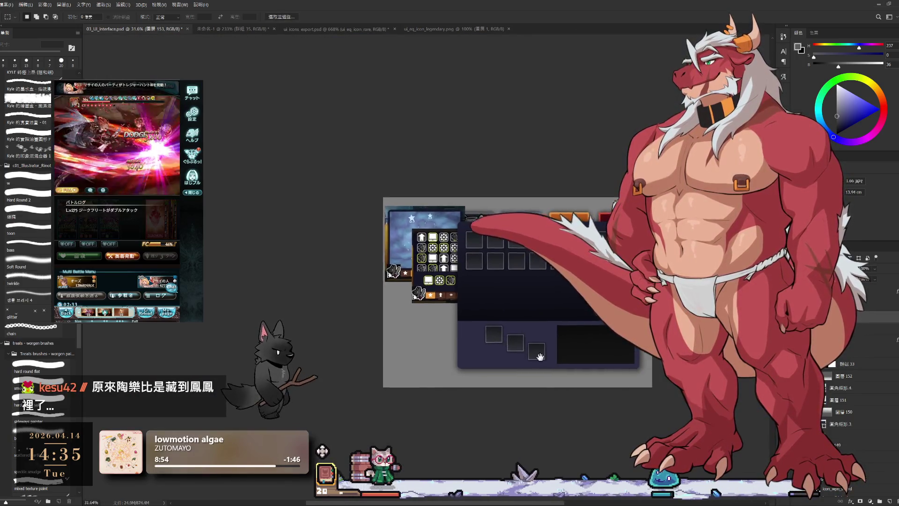
scroll(540, 356, "up", 5)
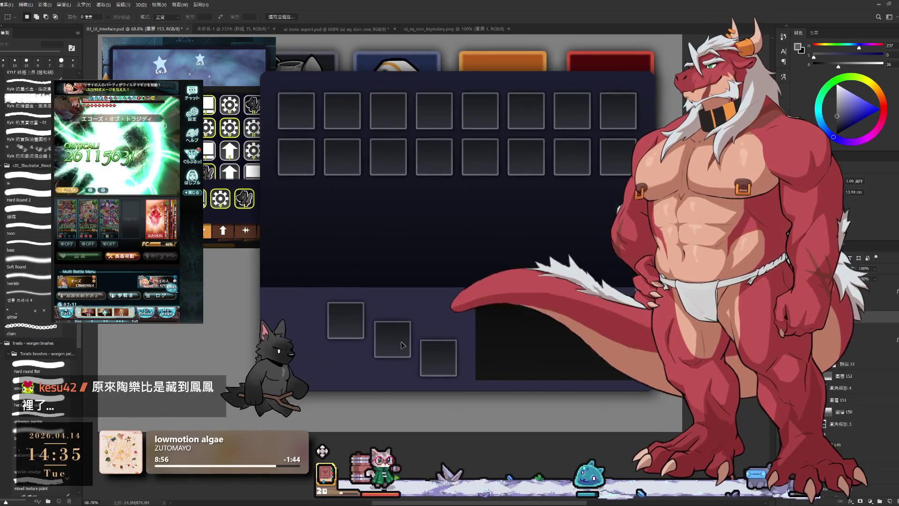
scroll(453, 367, "down", 3)
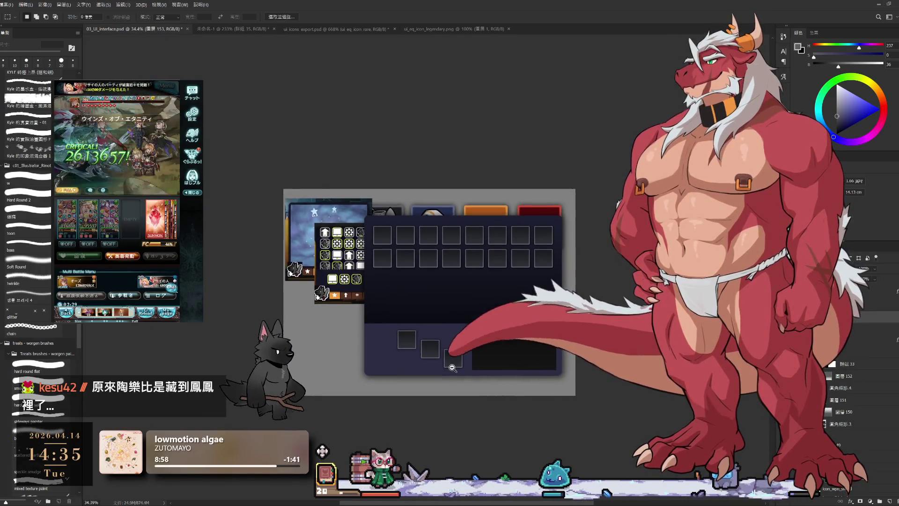
scroll(453, 367, "up", 3)
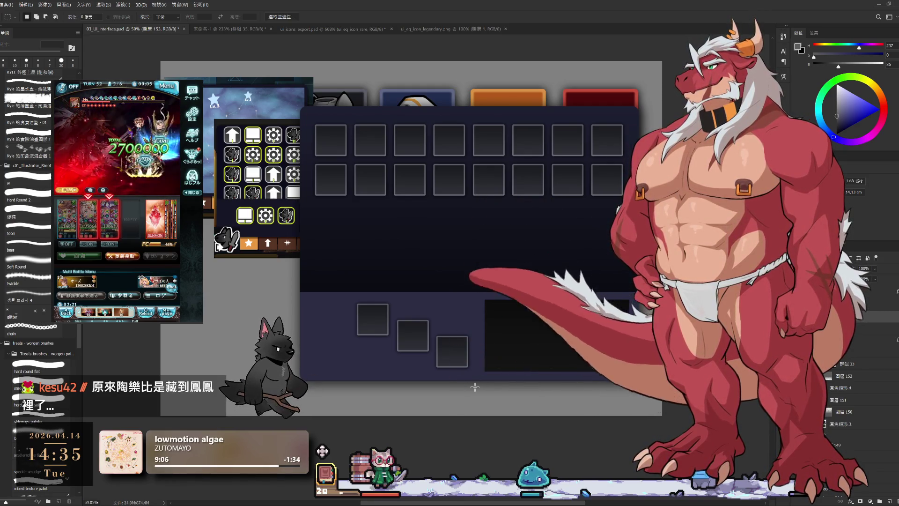
left_click_drag(482, 373, 500, 371)
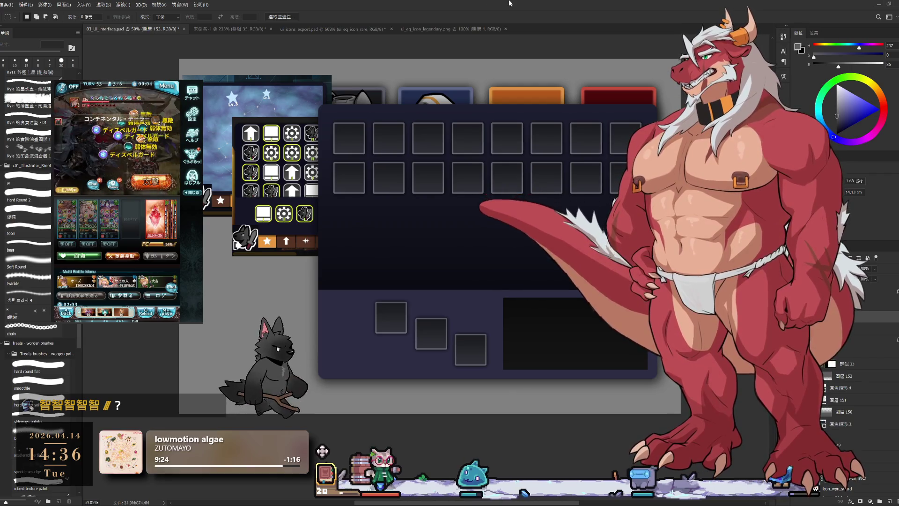
Step: Nudge the three slots right, scale the icon grid panel to about 89%, then move the slots further left
key("ctrl+t")
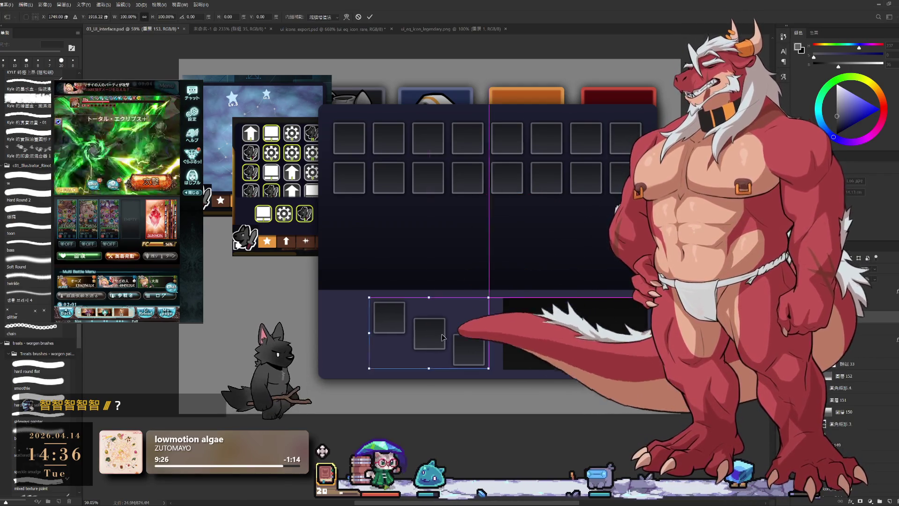
left_click_drag(443, 337, 447, 337)
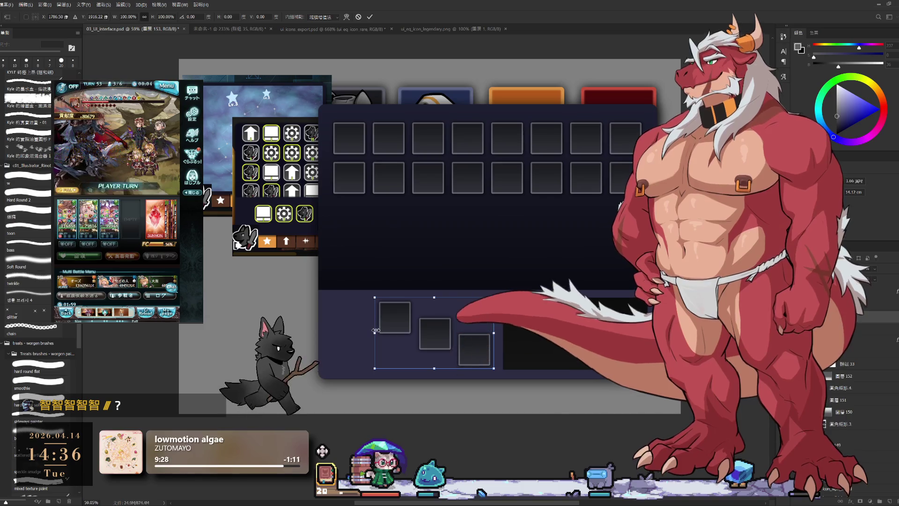
key("Return")
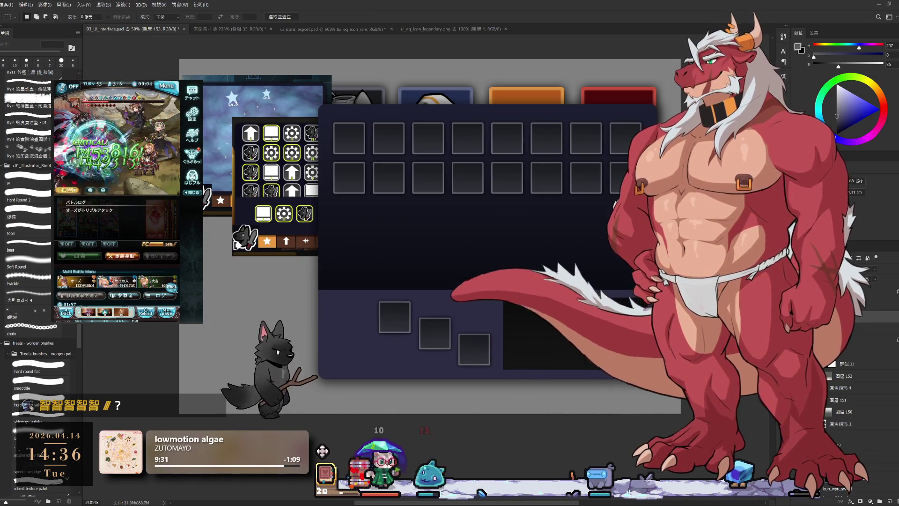
scroll(485, 341, "down", 3)
scroll(486, 342, "up", 2)
scroll(486, 342, "up", 1)
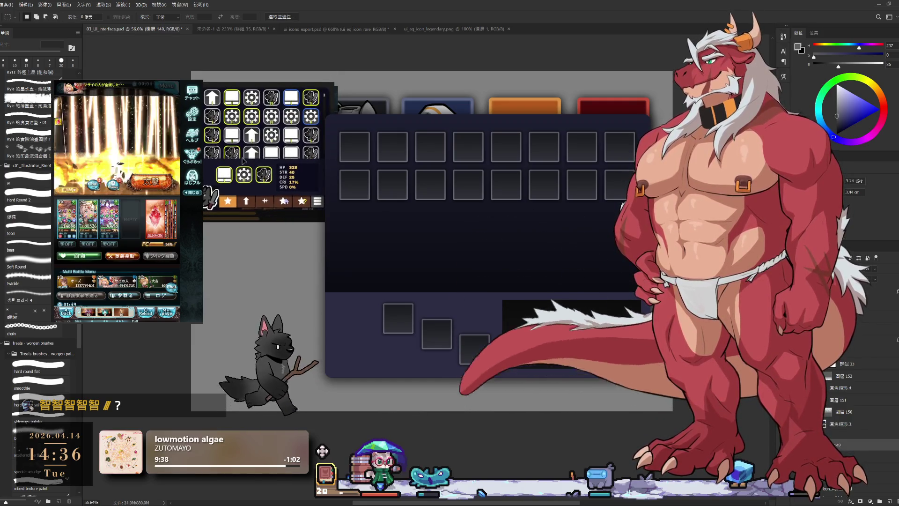
key("ctrl+t")
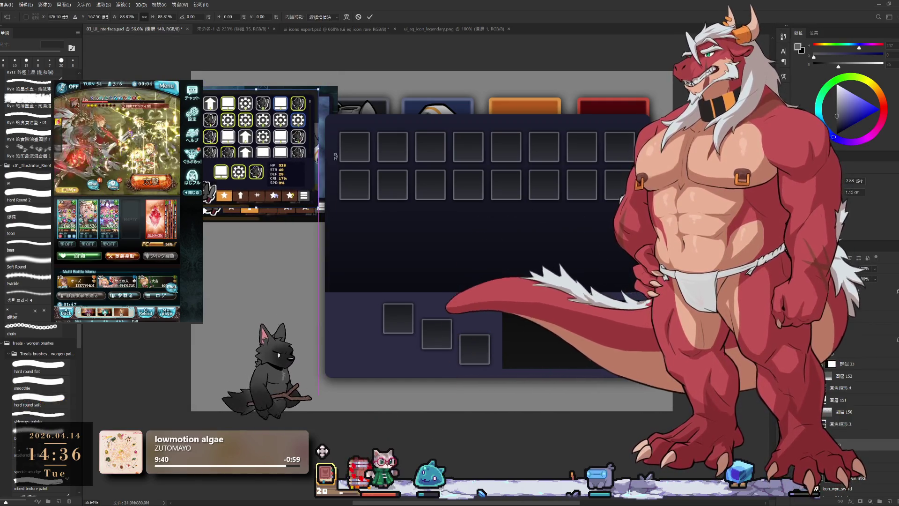
key("Return")
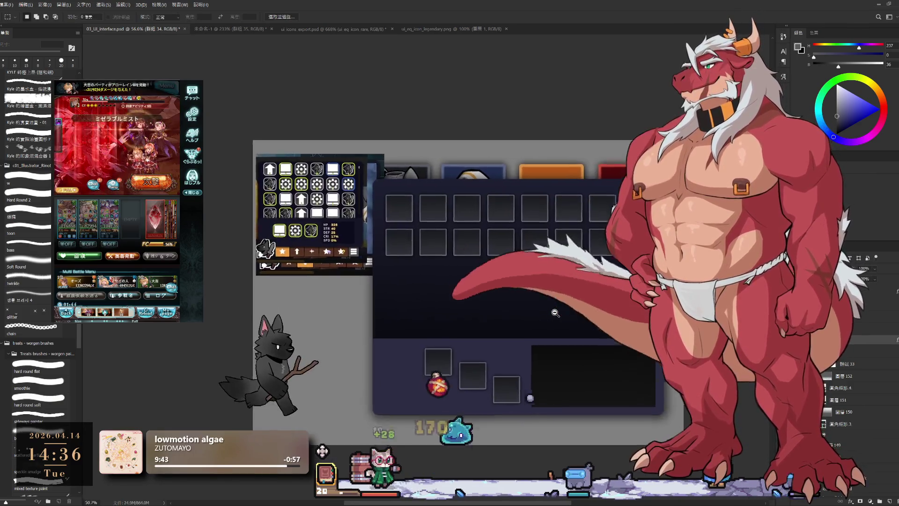
left_click_drag(536, 266, 556, 311)
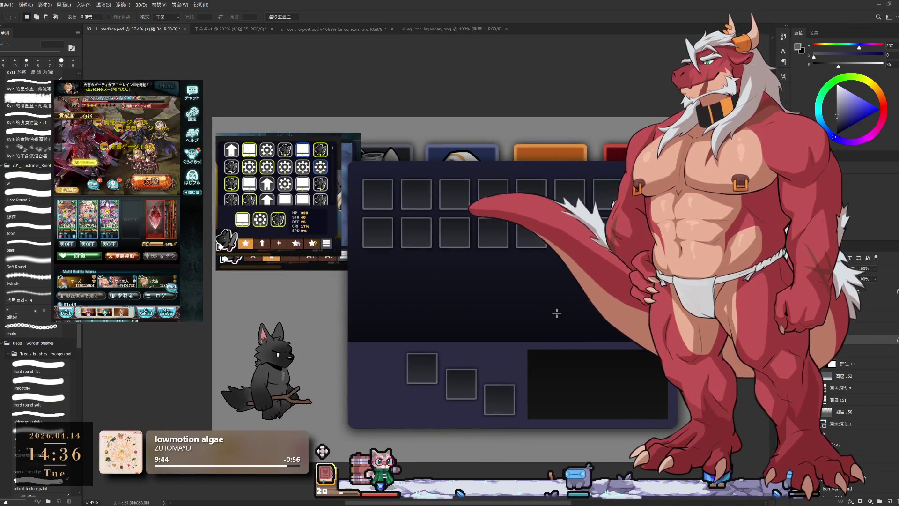
left_click_drag(427, 371, 401, 372)
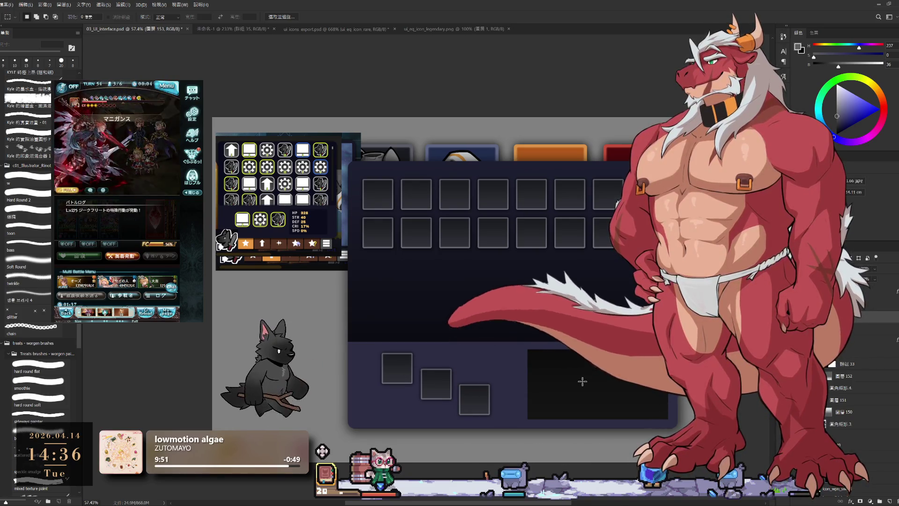
scroll(582, 381, "down", 2)
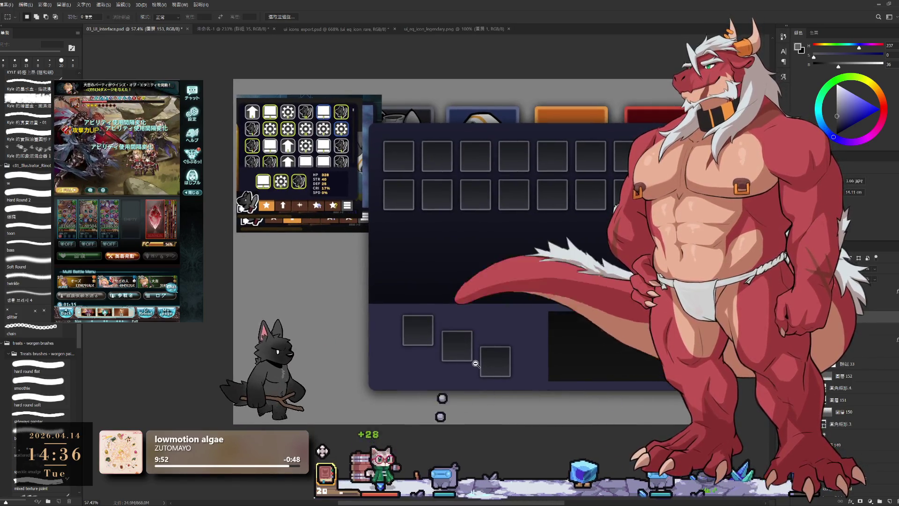
scroll(480, 363, "up", 1, "alt")
scroll(480, 364, "up", 1)
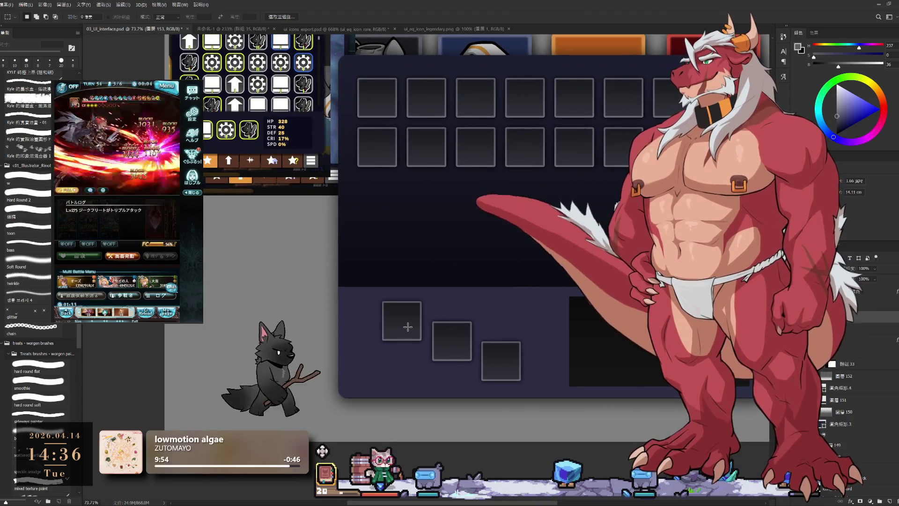
Step: Select the small slots in turn and nudge them slightly right to even out the staggered row
mouse_move(426, 301)
left_mouse_down()
mouse_move(527, 362)
mouse_move(519, 373)
left_mouse_up()
key("ctrl+d")
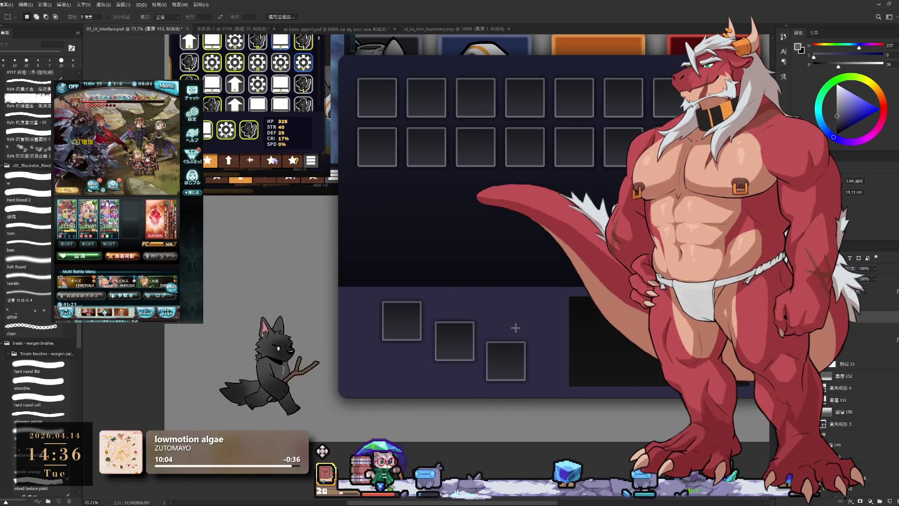
scroll(515, 381, "down", 5)
scroll(515, 381, "up", 2)
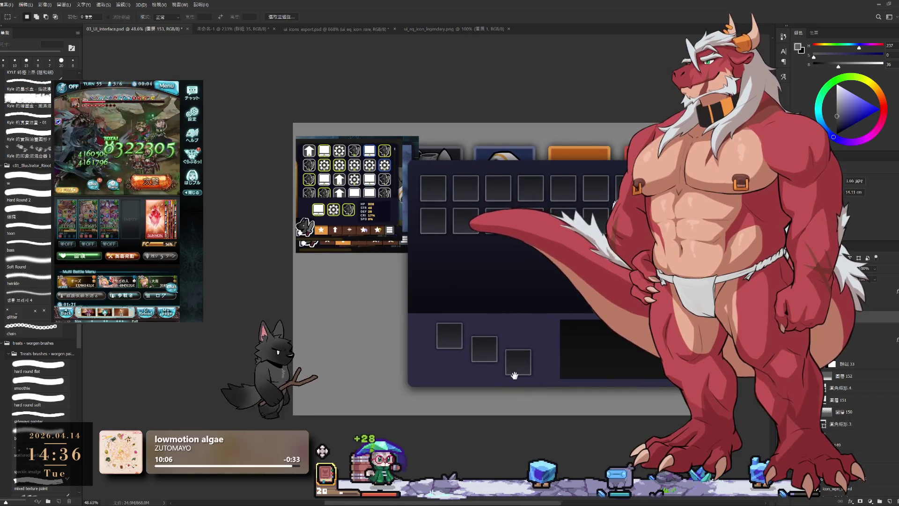
scroll(523, 374, "up", 2)
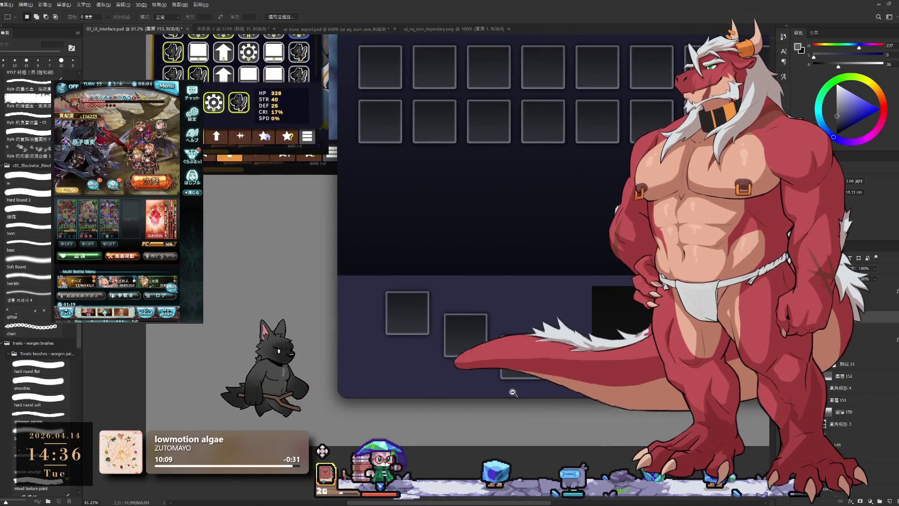
scroll(524, 375, "up", 1)
left_click_drag(524, 360, 598, 274)
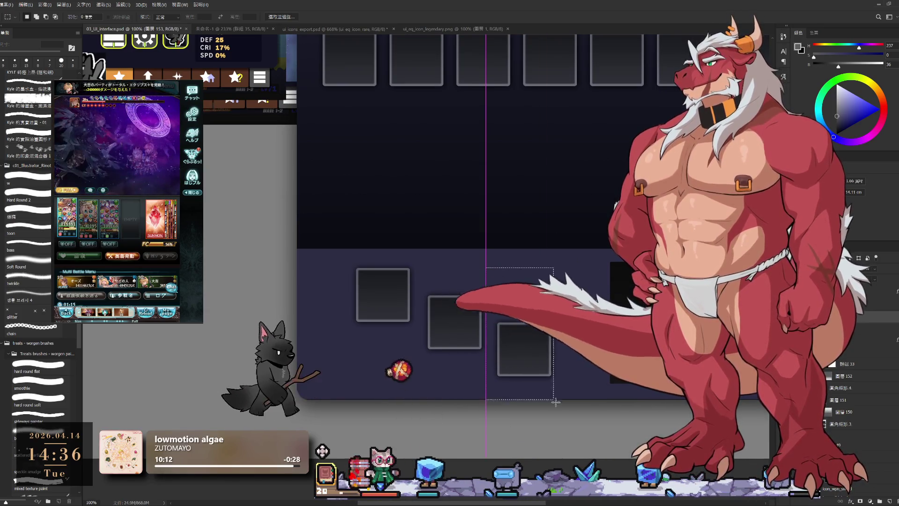
left_click_drag(540, 273, 543, 272)
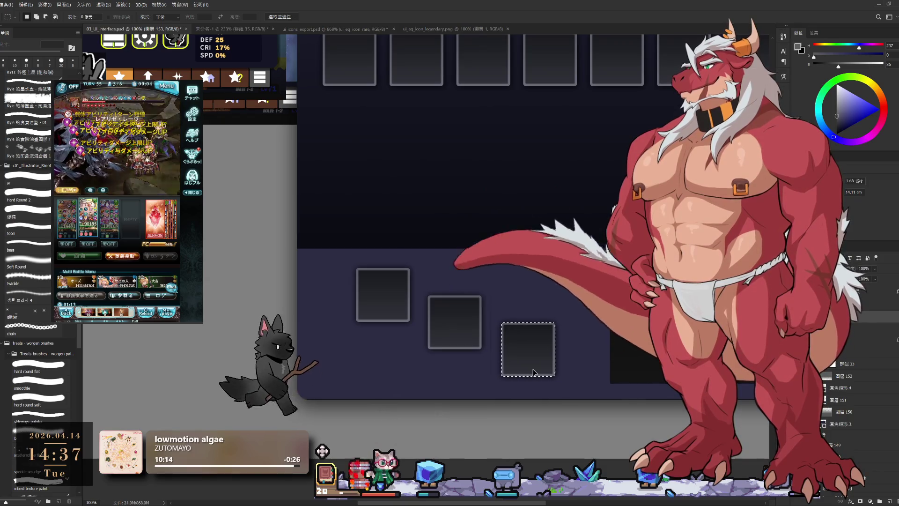
key("ctrl+d")
key("Left")
key("Left")
key("Left")
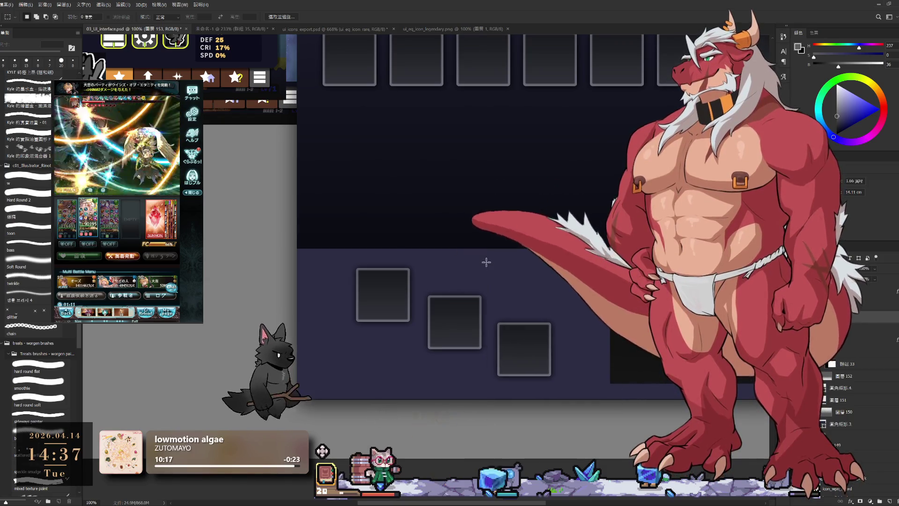
left_click_drag(534, 358, 538, 357)
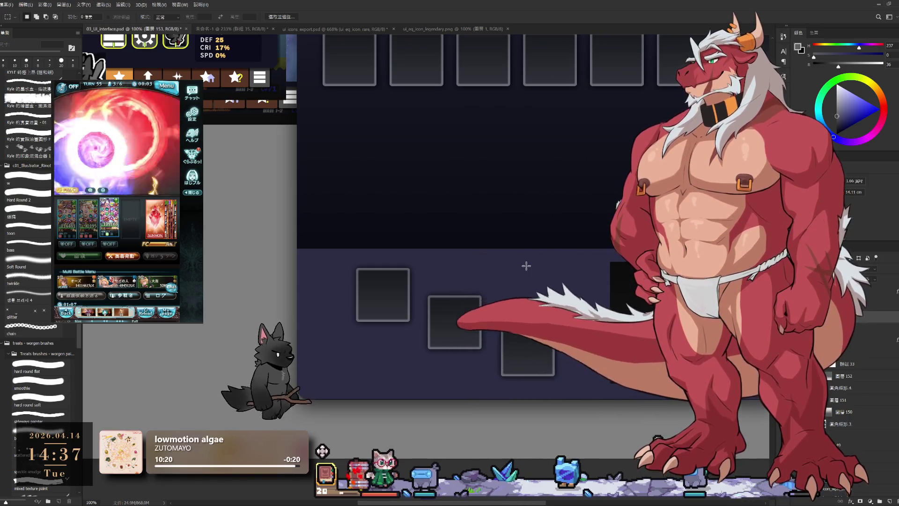
scroll(526, 266, "down", 5)
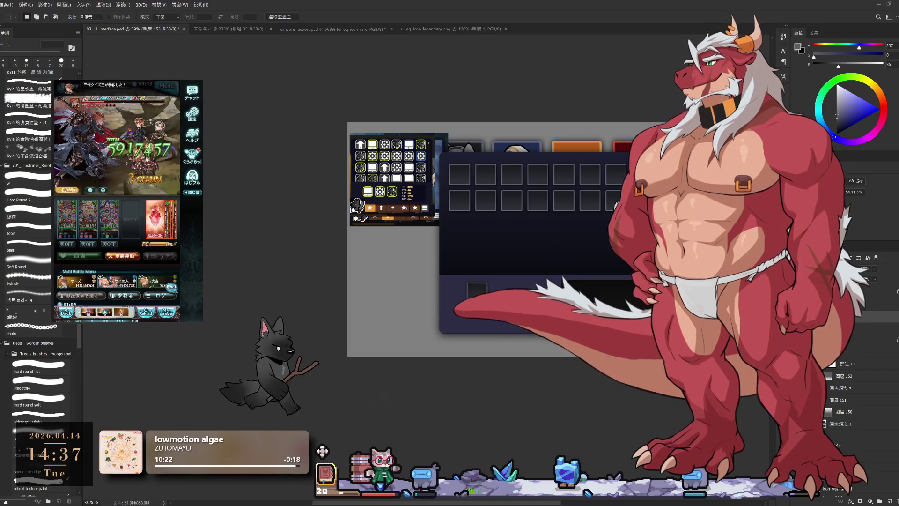
scroll(538, 317, "down", 2)
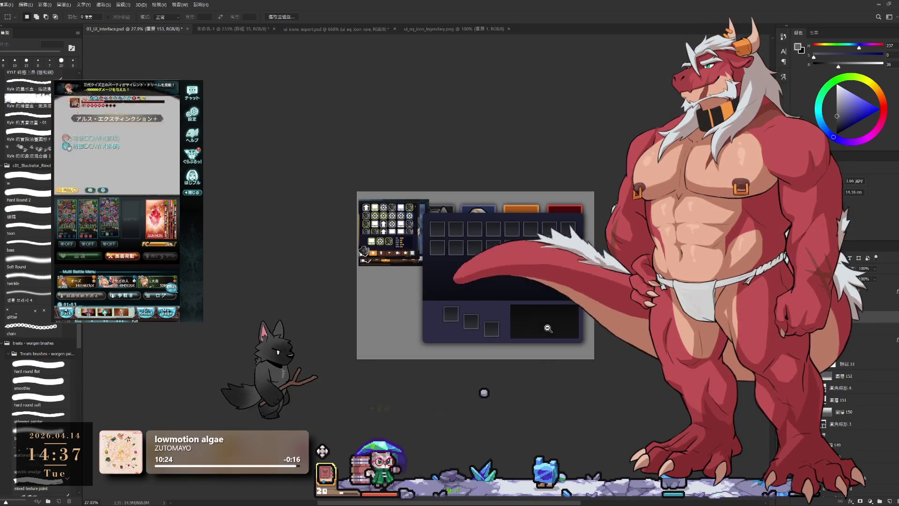
scroll(533, 331, "up", 3)
scroll(532, 330, "up", 1)
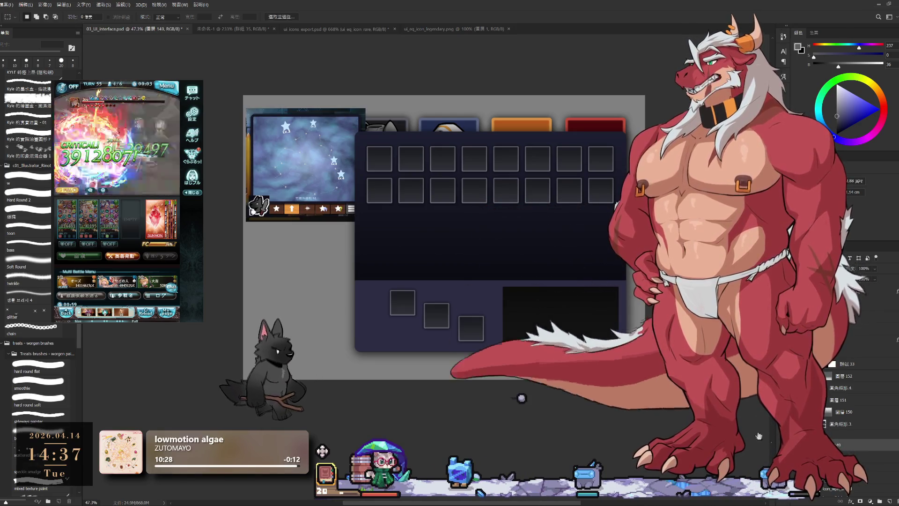
Step: Duplicate the icon panel and move the copy down and left toward the lower panel
left_click_drag(295, 161, 341, 242)
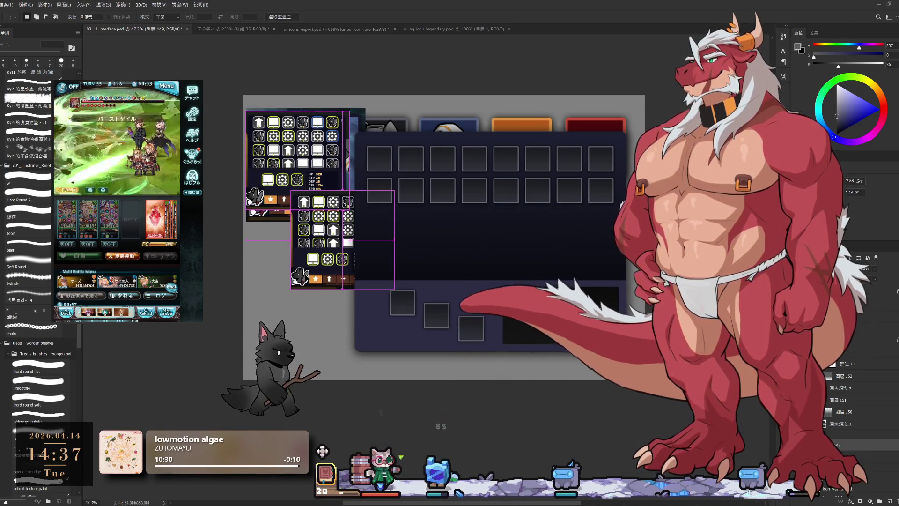
scroll(301, 261, "up", 6)
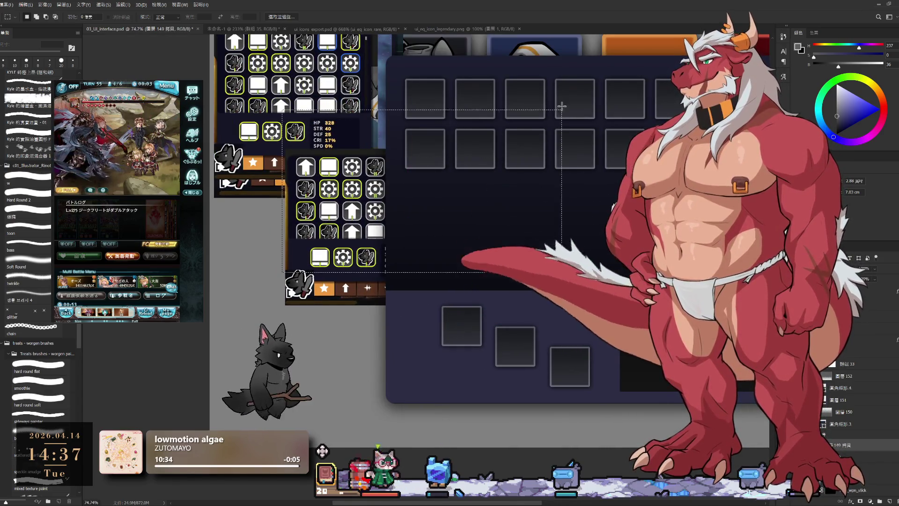
left_click_drag(283, 88, 565, 272)
key("ctrl+d")
left_click_drag(457, 267, 445, 292)
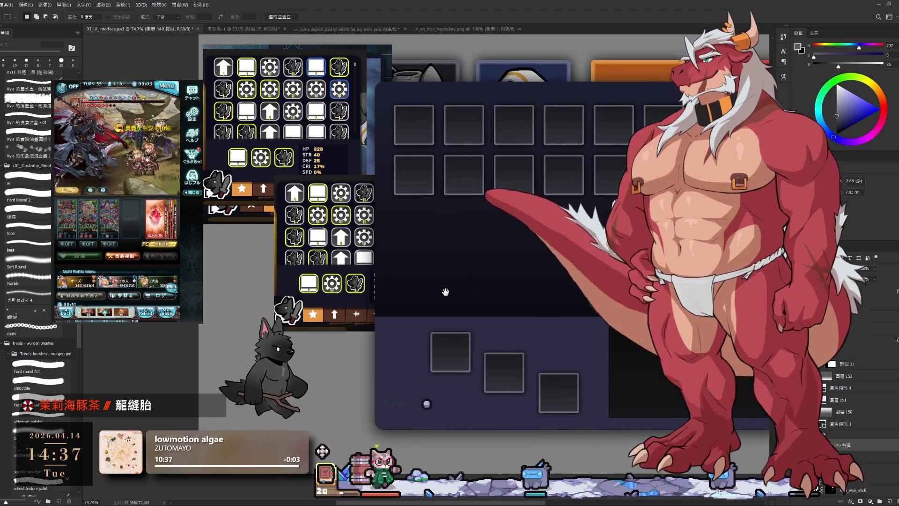
left_click_drag(335, 293, 290, 334)
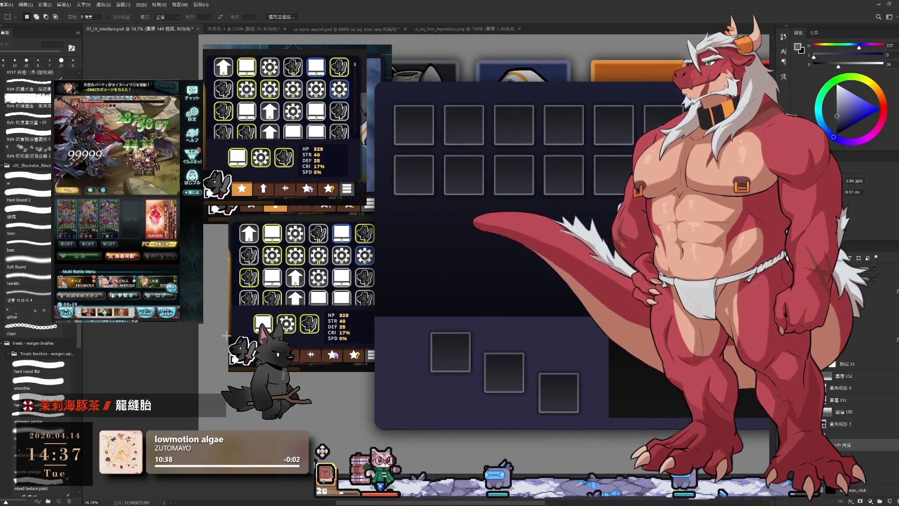
Step: Erase the copy's icon grid and stats, then move the remaining wolf icon beside the lower item slots
left_click_drag(227, 335, 505, 161)
key("Delete")
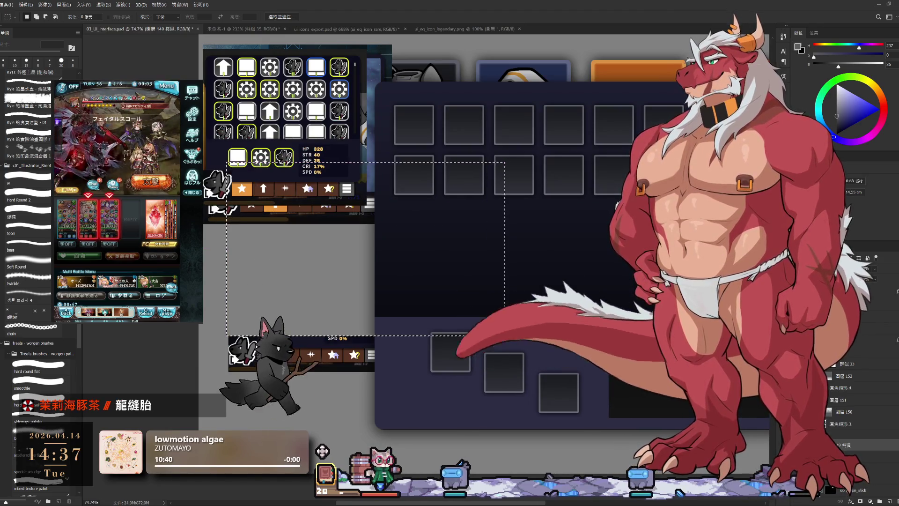
key("ctrl+d")
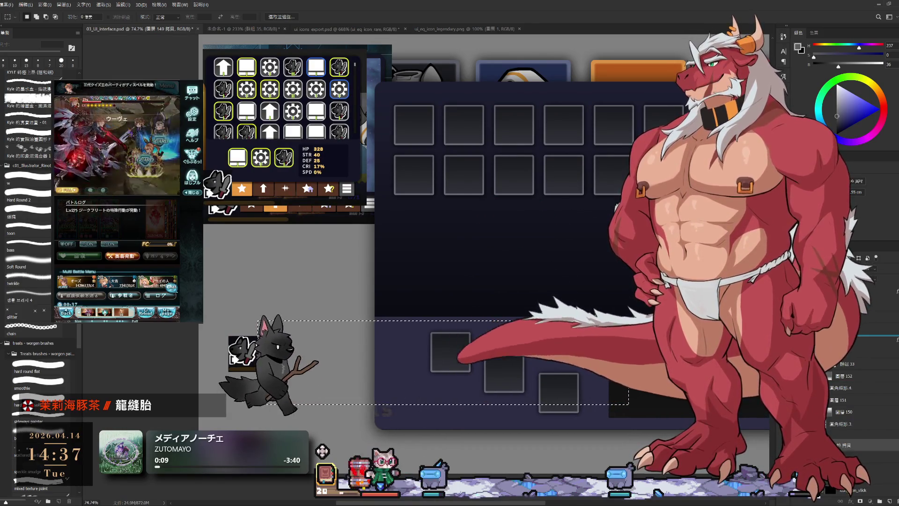
left_click_drag(242, 349, 406, 348)
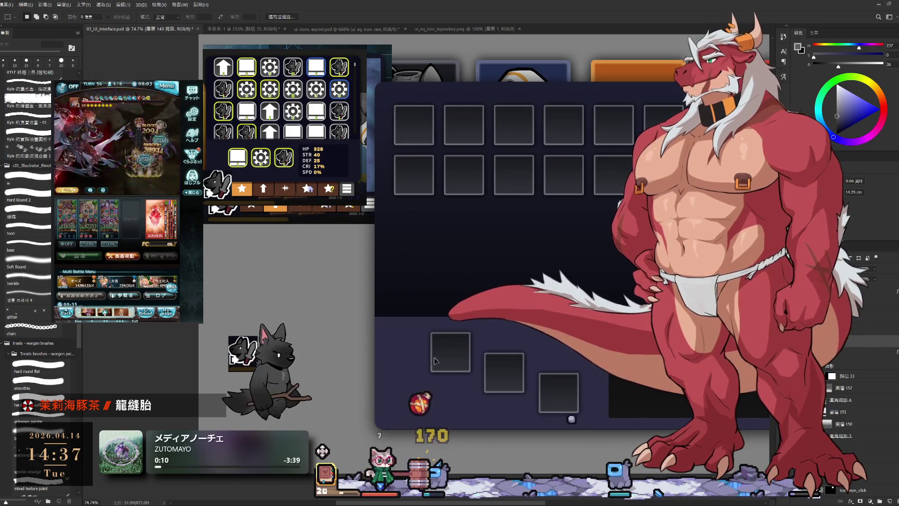
scroll(484, 324, "down", 1)
scroll(484, 324, "up", 1)
scroll(484, 324, "up", 1)
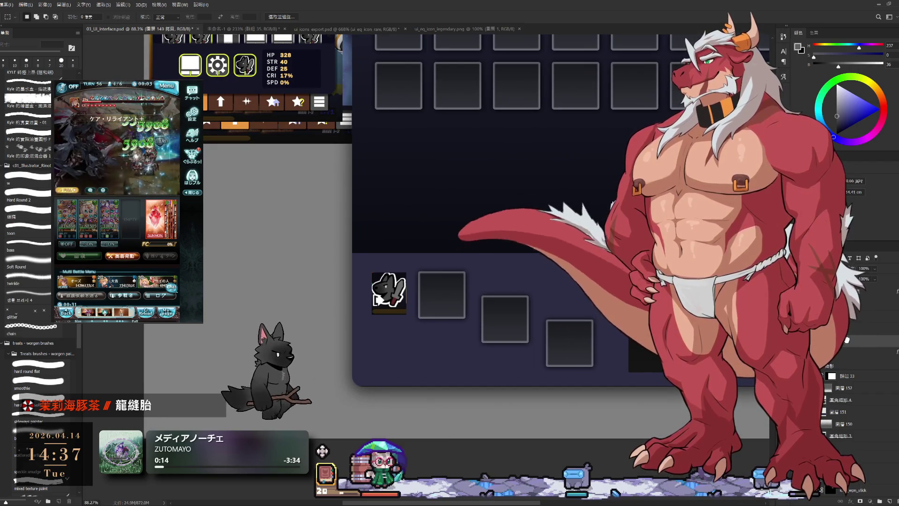
Step: Scale the wolf icon to about 306% with Free Transform and reposition it down and left
key("ctrl+t")
left_click_drag(407, 315, 477, 401)
left_click_drag(455, 358, 423, 395)
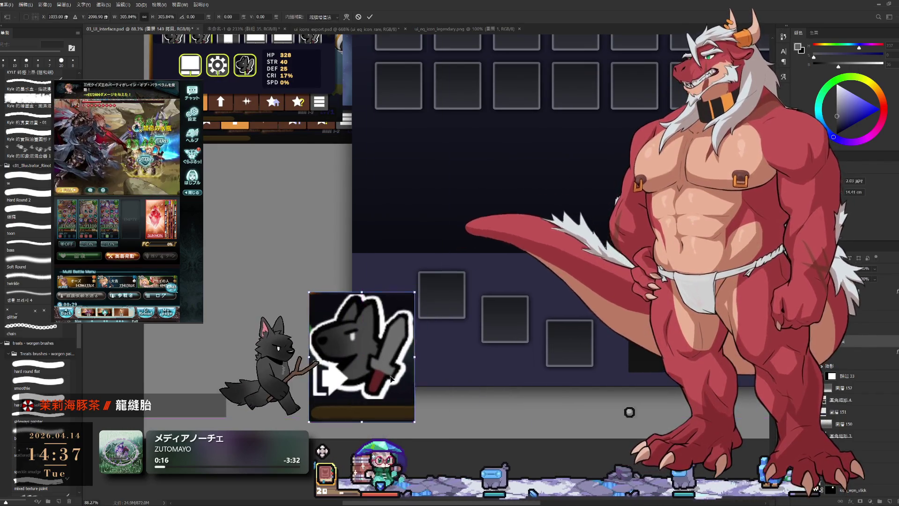
scroll(418, 390, "down", 1)
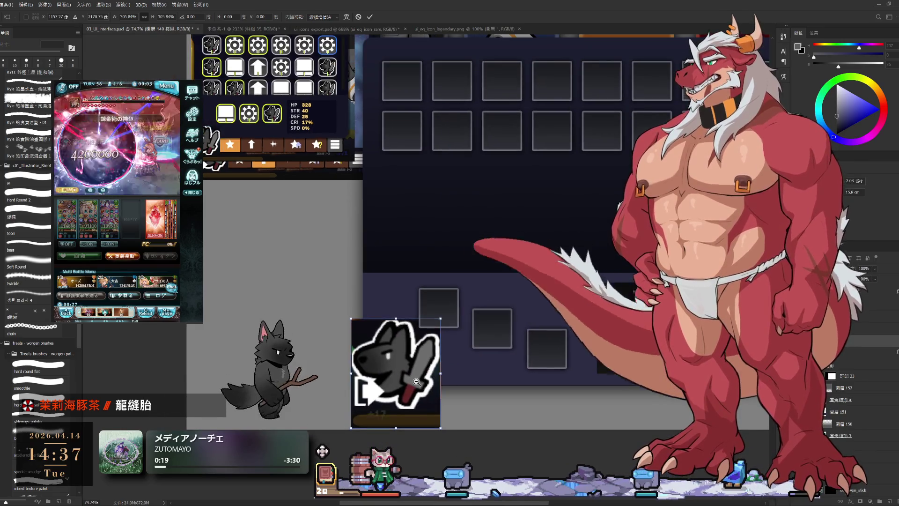
left_click_drag(410, 383, 403, 381)
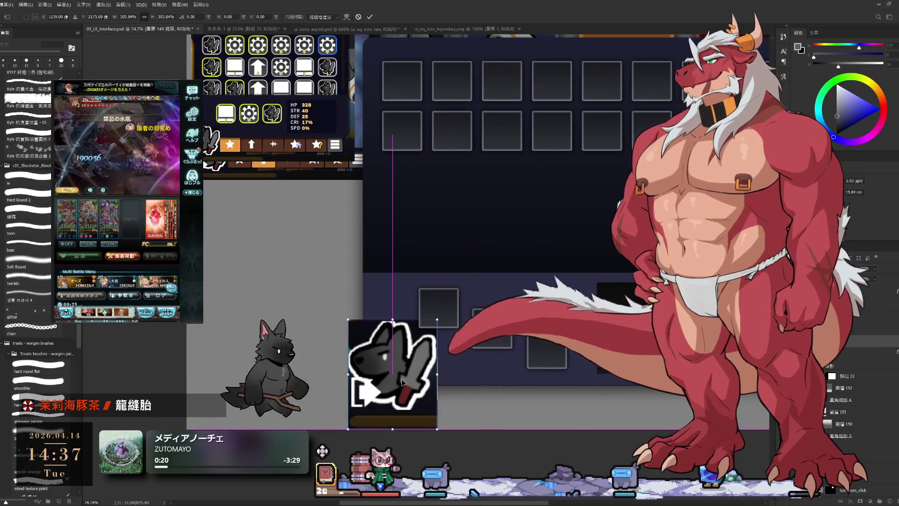
key("Return")
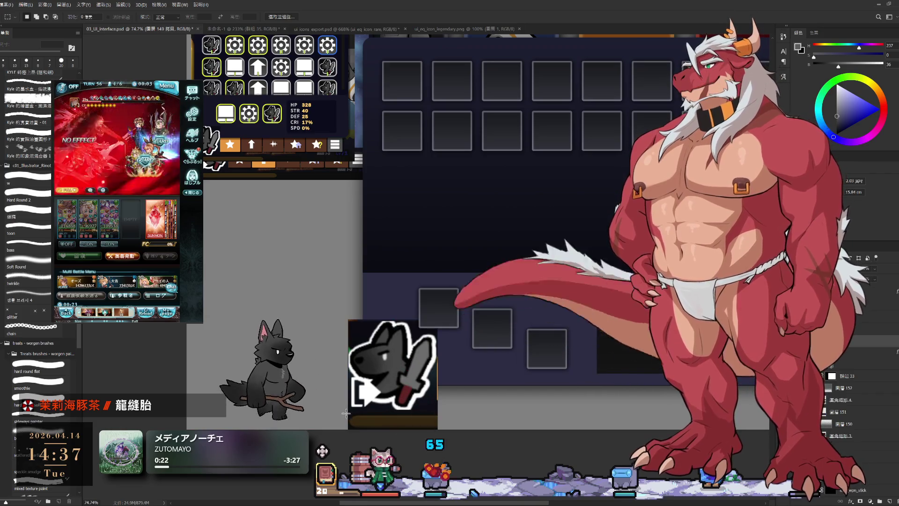
Step: Delete the brown strip under the wolf and clear the selection
key("Delete")
key("ctrl+d")
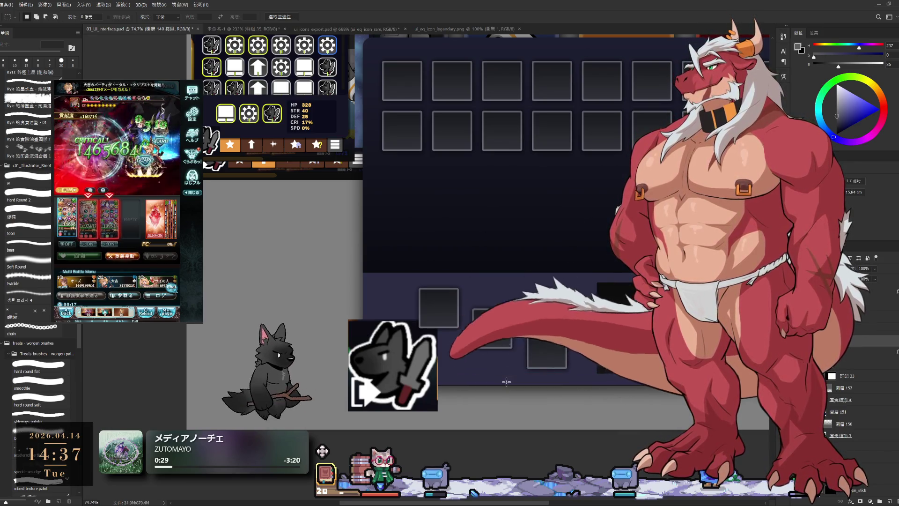
left_click_drag(400, 378, 467, 315)
scroll(449, 295, "up", 3)
scroll(433, 256, "up", 3)
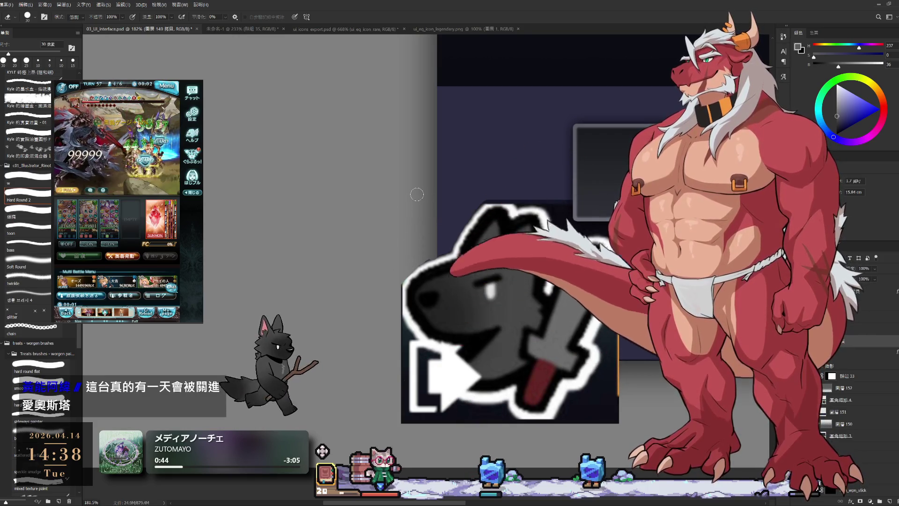
Step: Paint grey over the white bracket-and-arrow shape with a slightly larger brush
left_click_drag(446, 200, 407, 180)
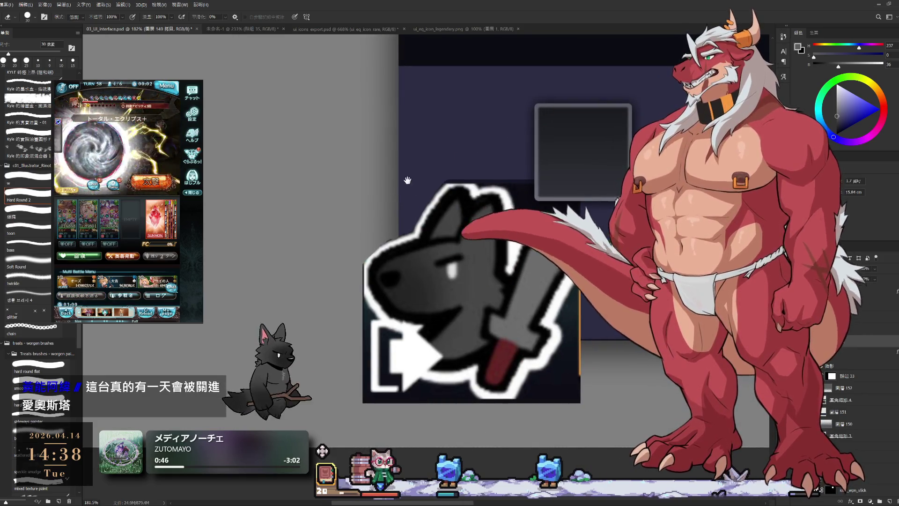
left_click_drag(436, 355, 429, 304)
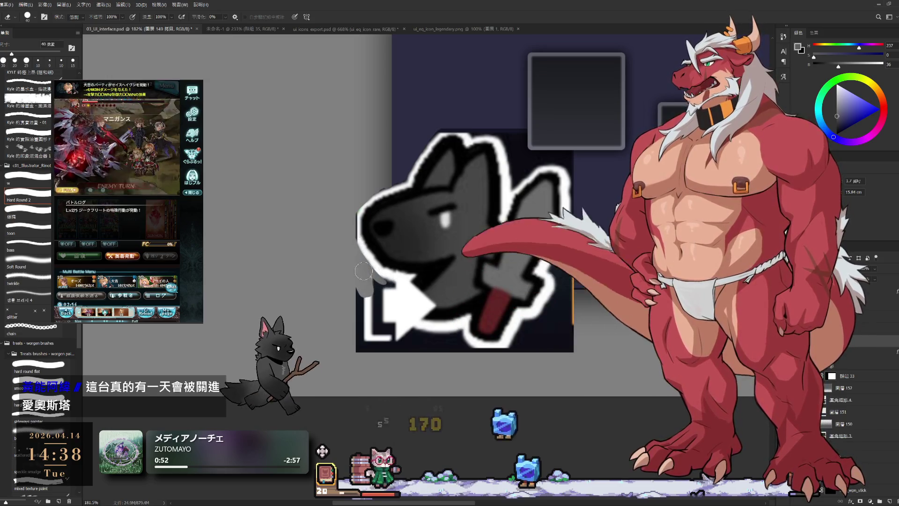
key("bracketright")
key("bracketright")
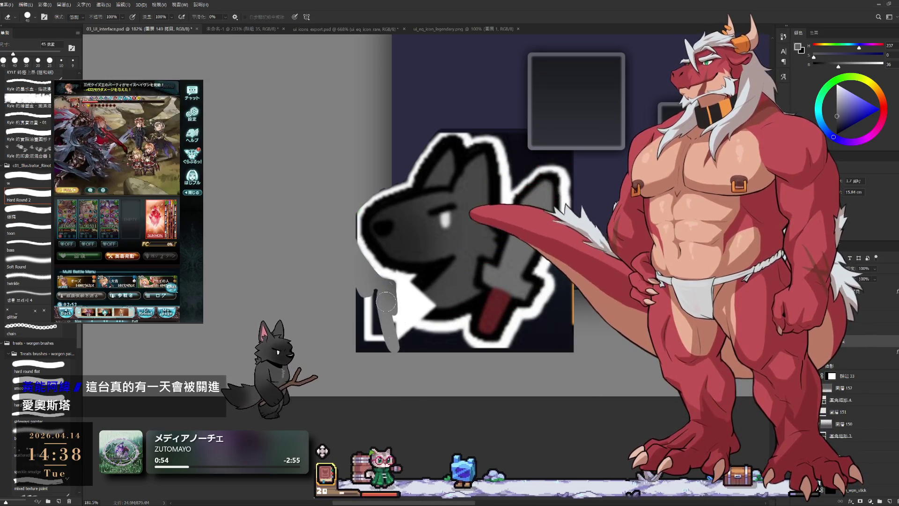
mouse_move(400, 320)
left_mouse_down()
mouse_move(379, 302)
mouse_move(326, 383)
mouse_move(380, 390)
mouse_move(380, 399)
mouse_move(471, 364)
left_mouse_up()
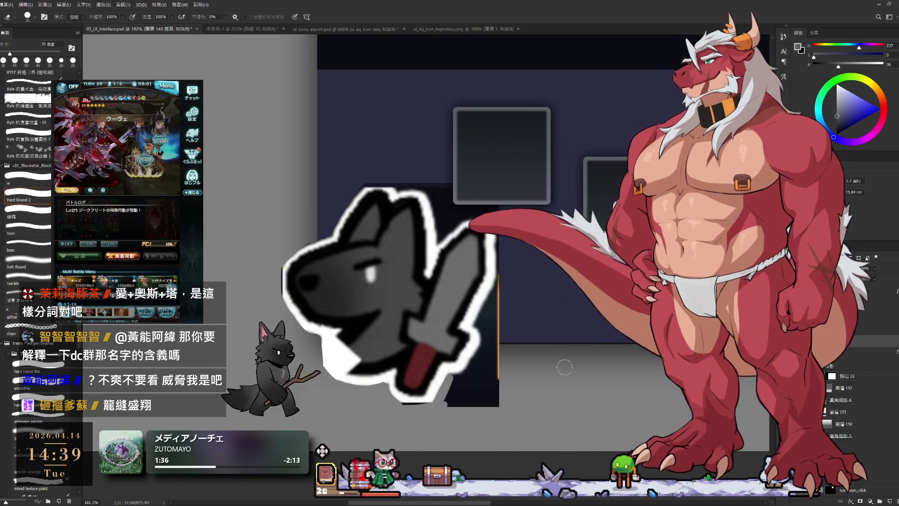
Step: Switch to the Hard Round 2 brush and adjust its size with the bracket keys
key("e")
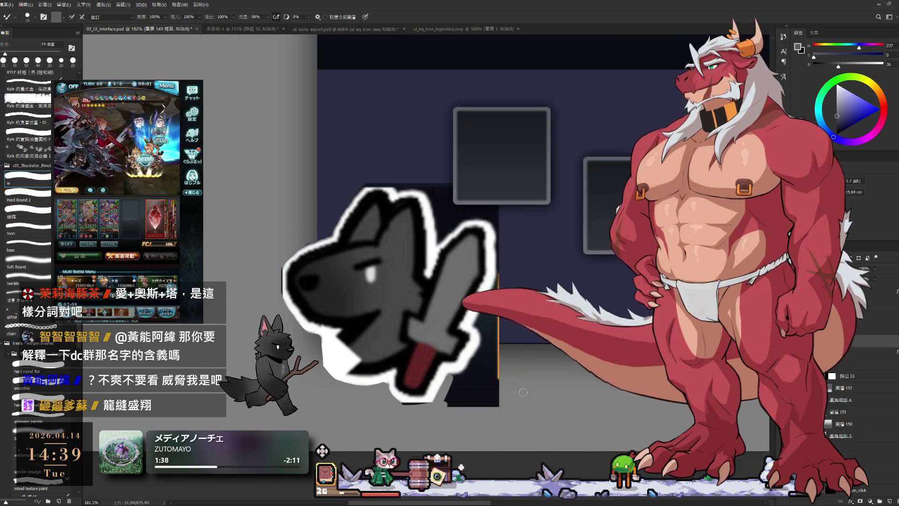
left_click_drag(539, 185, 626, 158)
key("b")
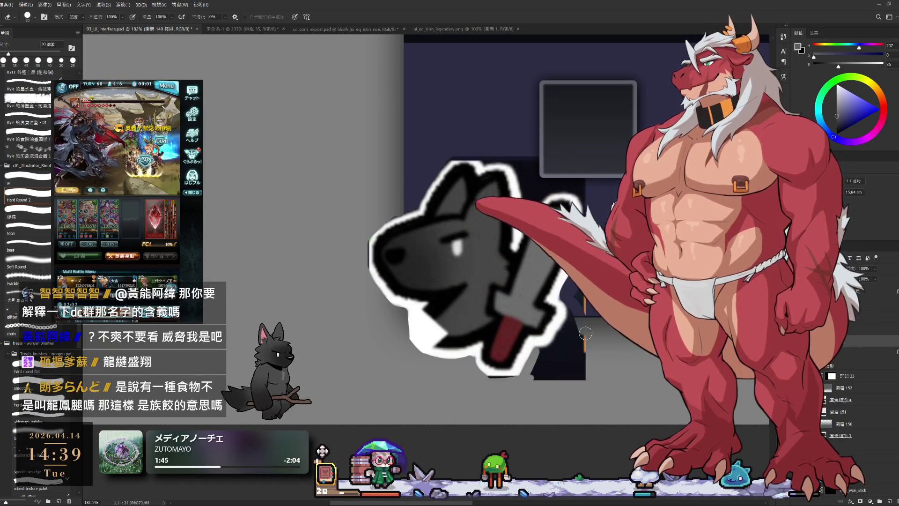
key("bracketright")
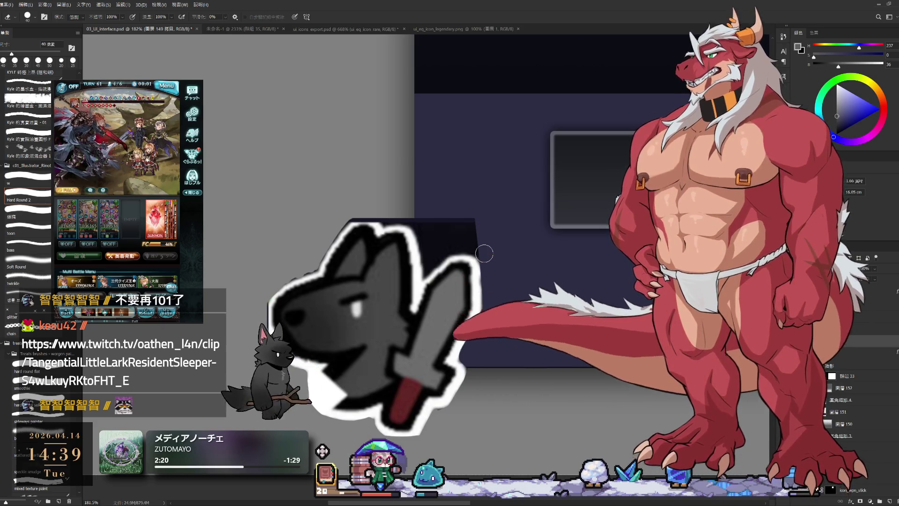
left_click_drag(411, 234, 470, 235)
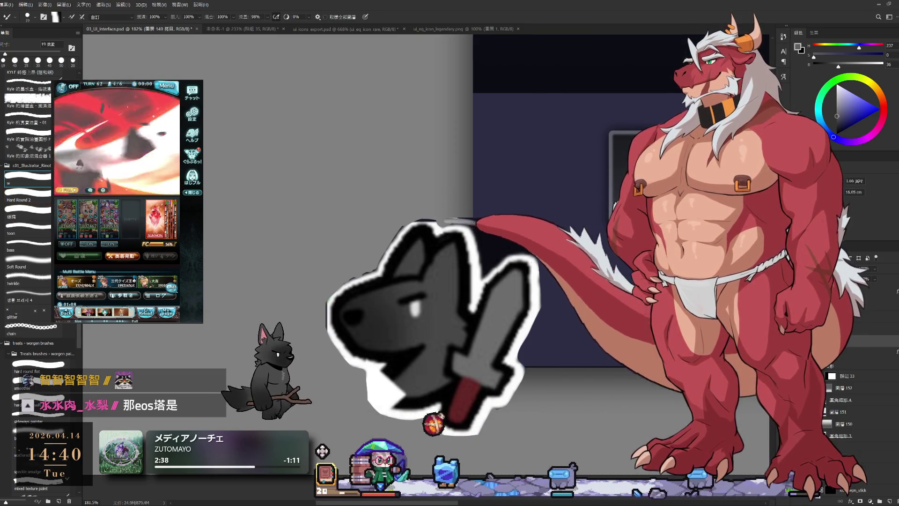
key("period")
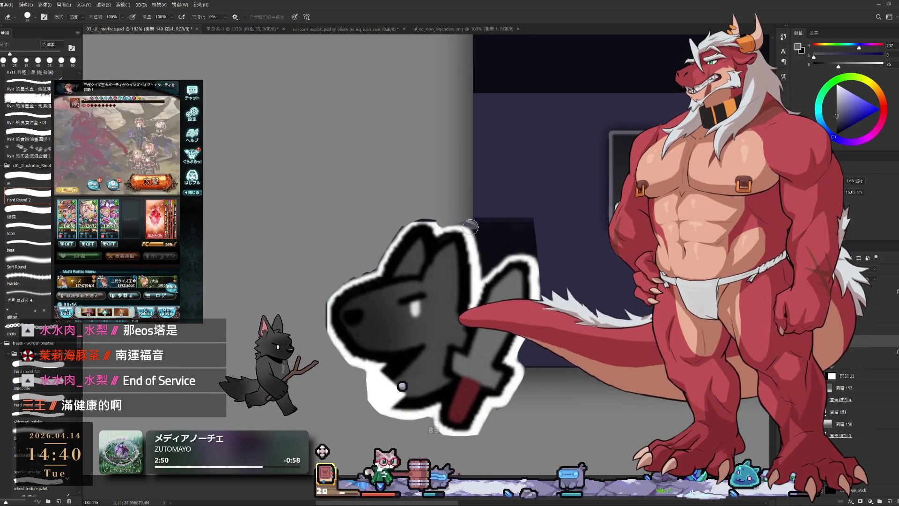
key("bracketleft")
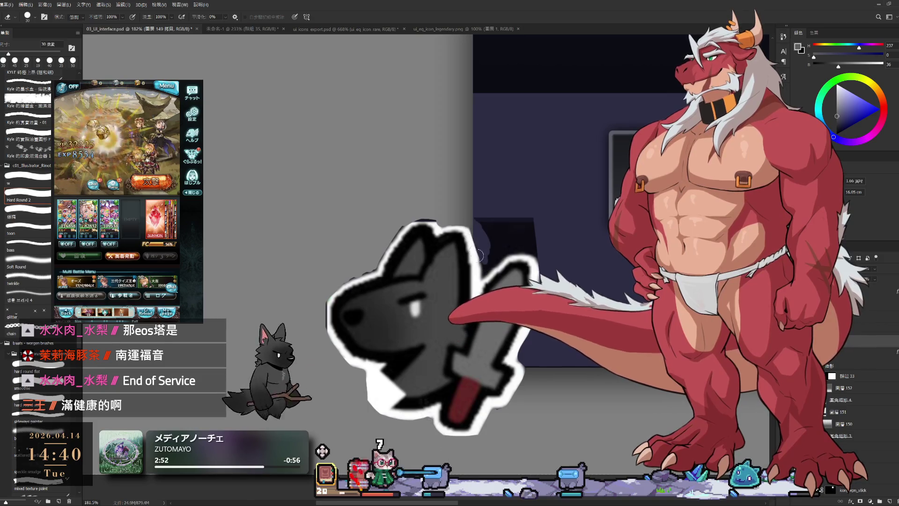
key("bracketright")
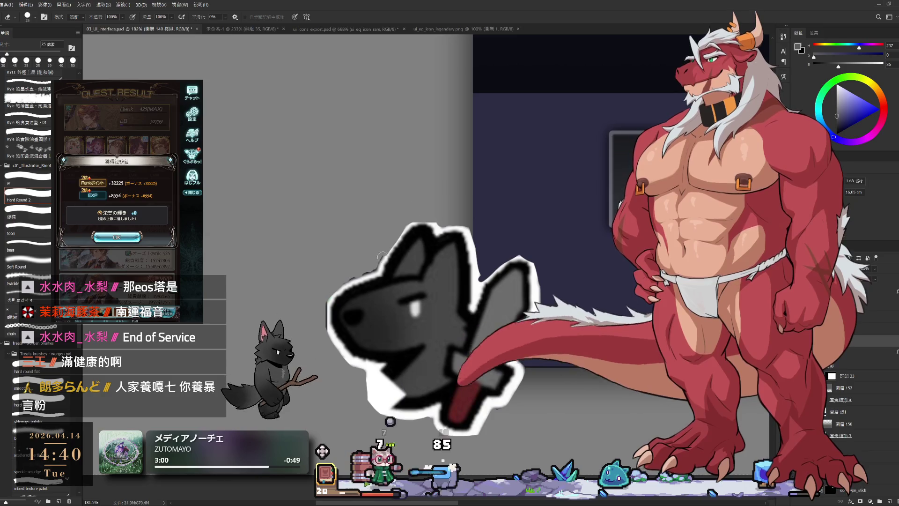
Step: Rotate the canvas view about 43° so the icon sits at a comfortable angle
key("r")
left_click_drag(382, 257, 549, 103)
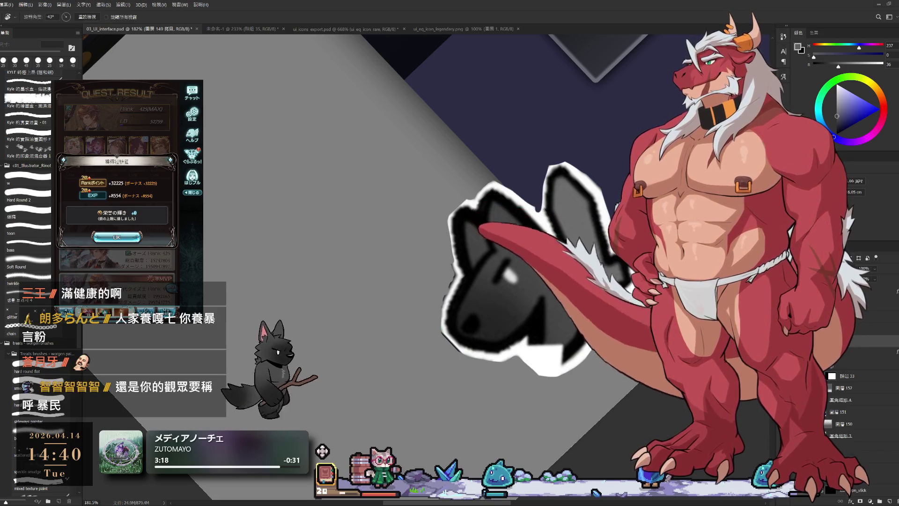
Step: Dismiss the game's reward dialogs and open the Lv275 challenge quest in the multi-battle list
left_click(117, 237)
left_click(107, 203)
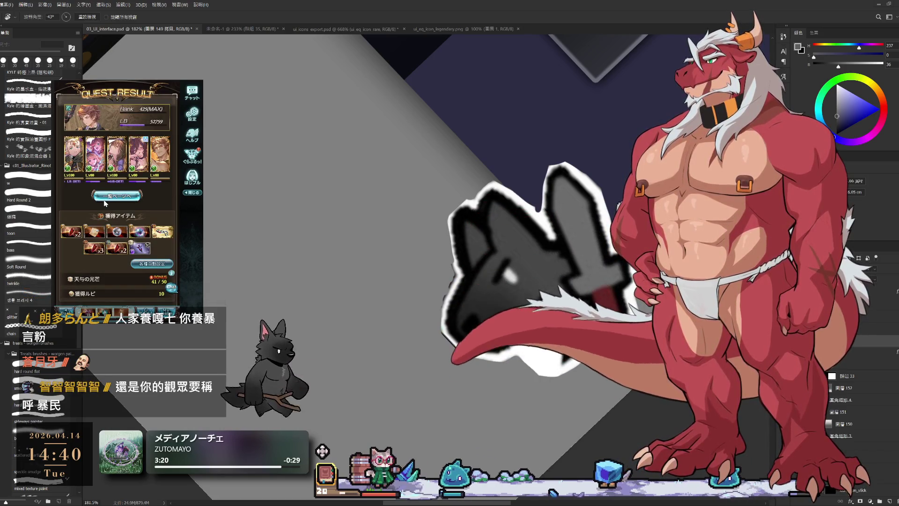
left_click(104, 199)
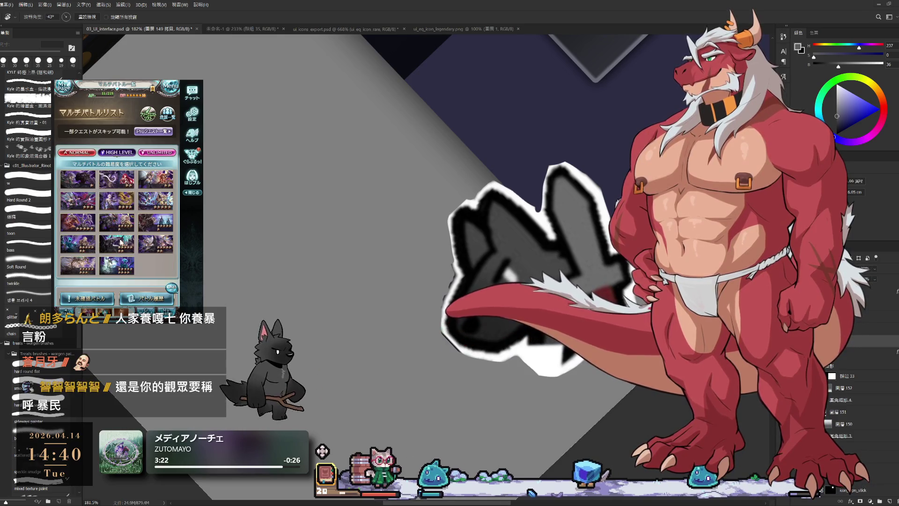
left_click(121, 242)
left_click(137, 275)
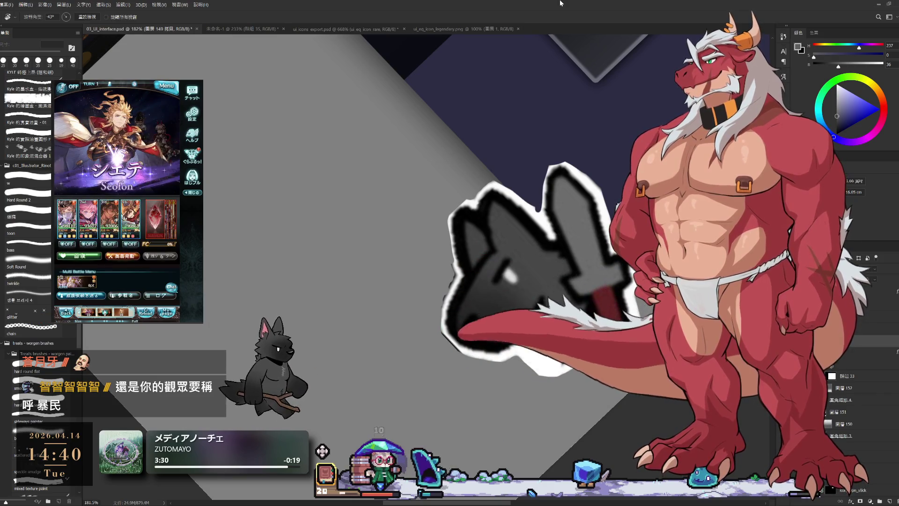
Step: Paint black into the wolf's outline, then sample its dark grey for finer fur detail
key("b")
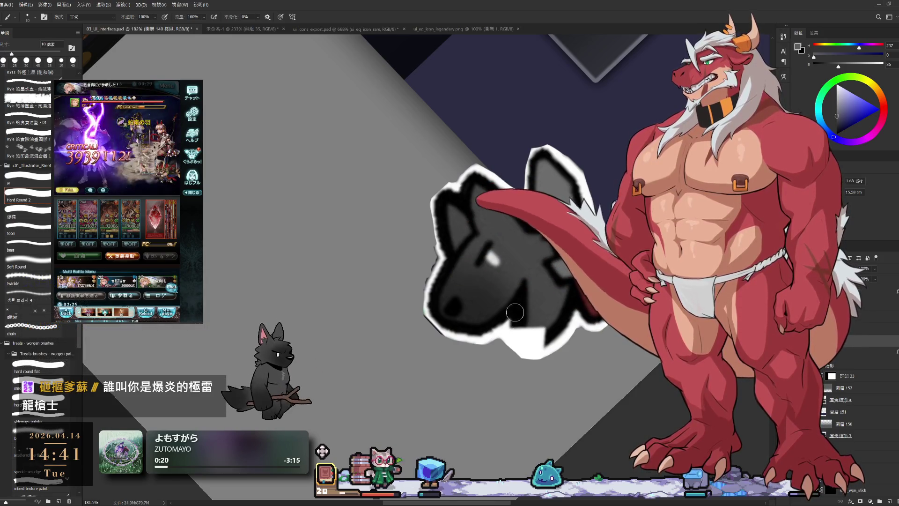
key("bracketright")
key("bracketright")
key("bracketright")
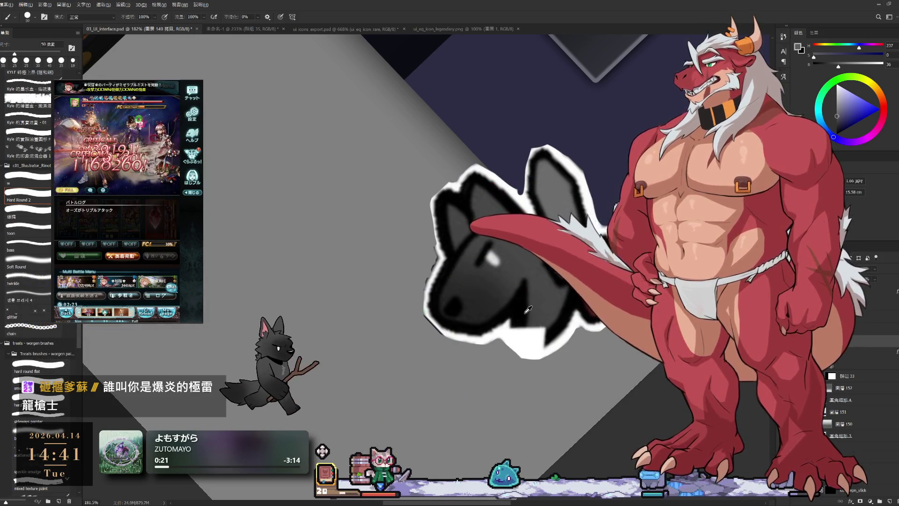
left_click(528, 309, "alt")
left_click_drag(517, 341, 518, 317)
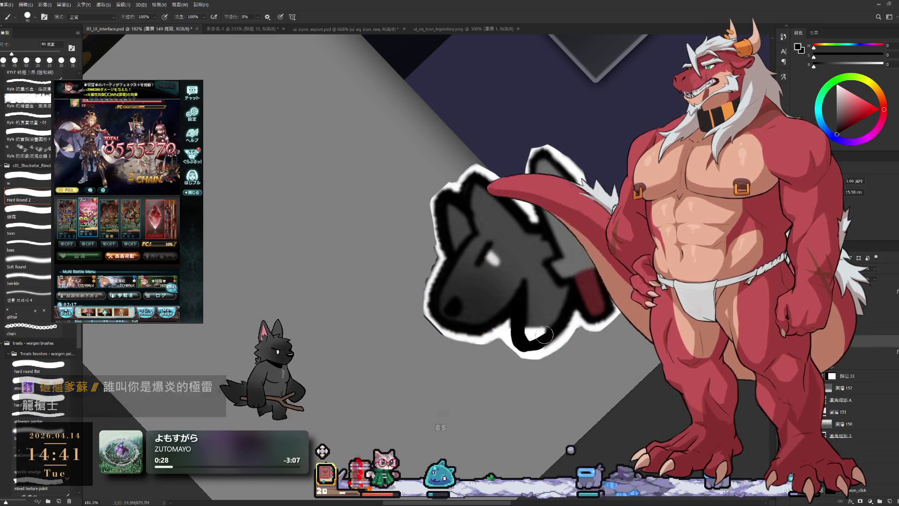
left_click(536, 313, "alt")
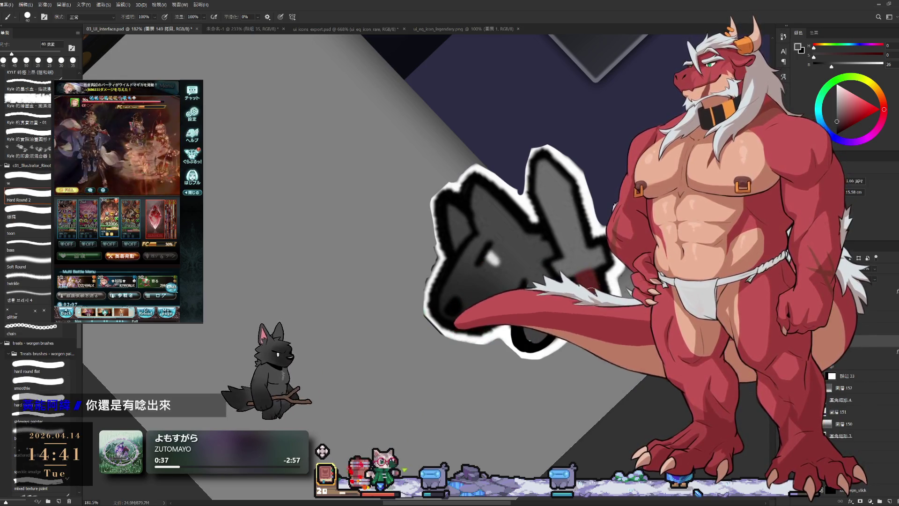
scroll(504, 220, "up", 1)
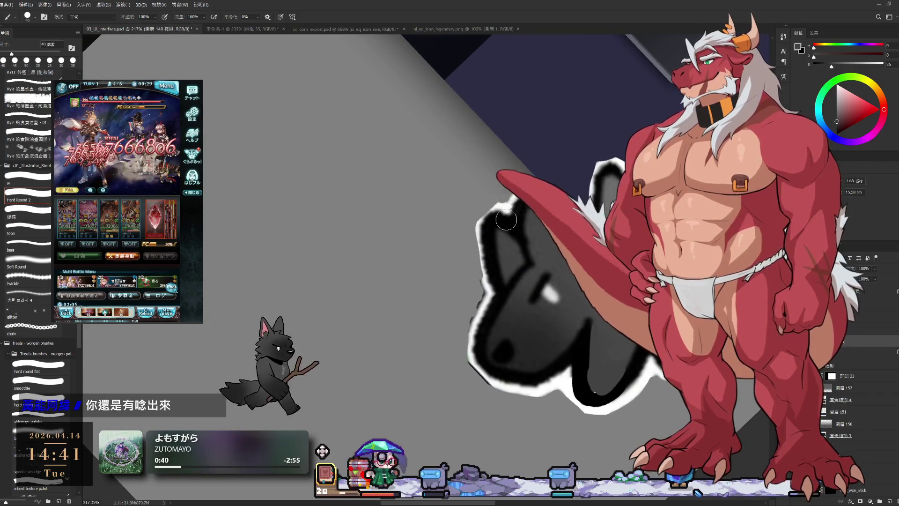
key("e")
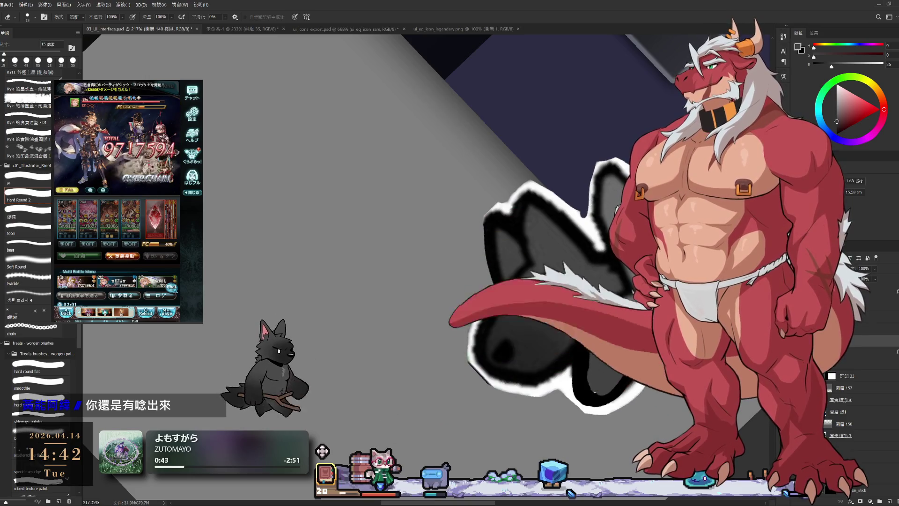
key("bracketright")
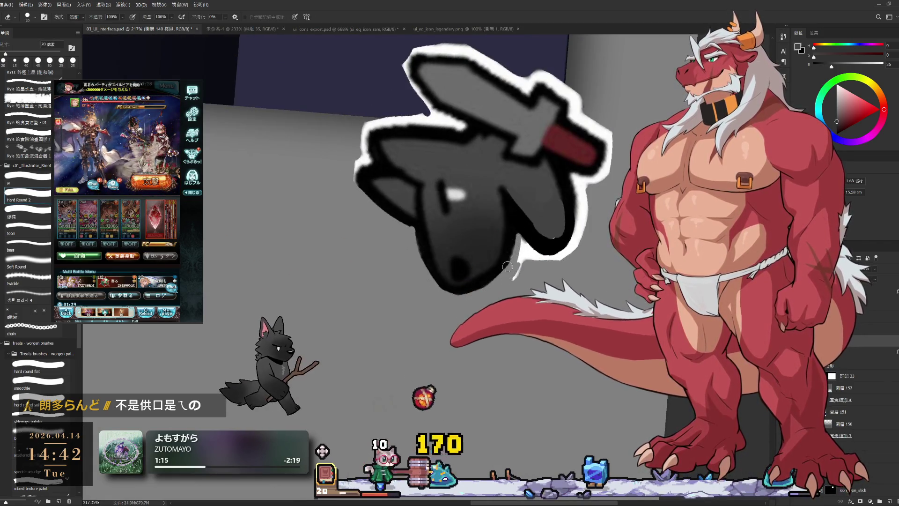
Step: Rotate the canvas view briefly, reset it to 0° and return to the brush
key("r")
mouse_move(513, 270)
left_mouse_down()
mouse_move(590, 253)
mouse_move(510, 312)
left_mouse_up()
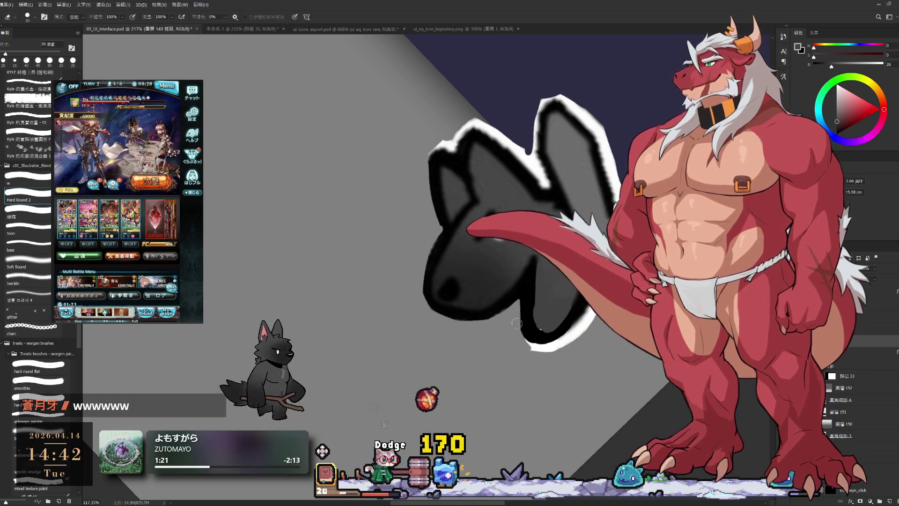
key("r")
key("Escape")
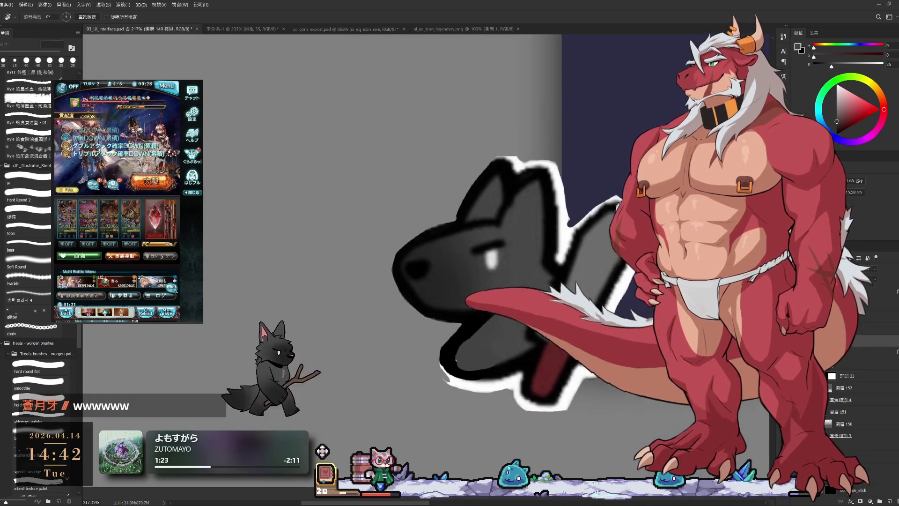
key("b")
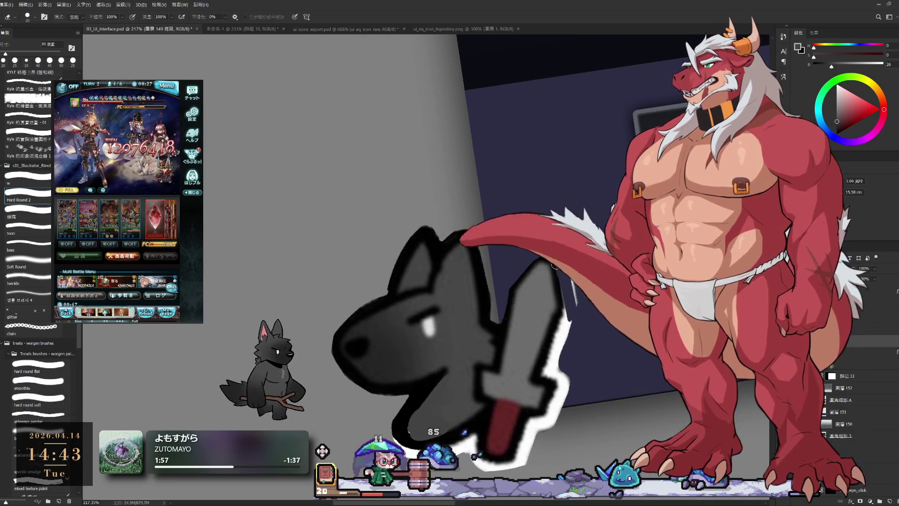
Step: Tilt the view about 48°, paint the red tongue under the muzzle and enlarge the brush to 25 px
key("r")
left_click_drag(554, 266, 511, 176)
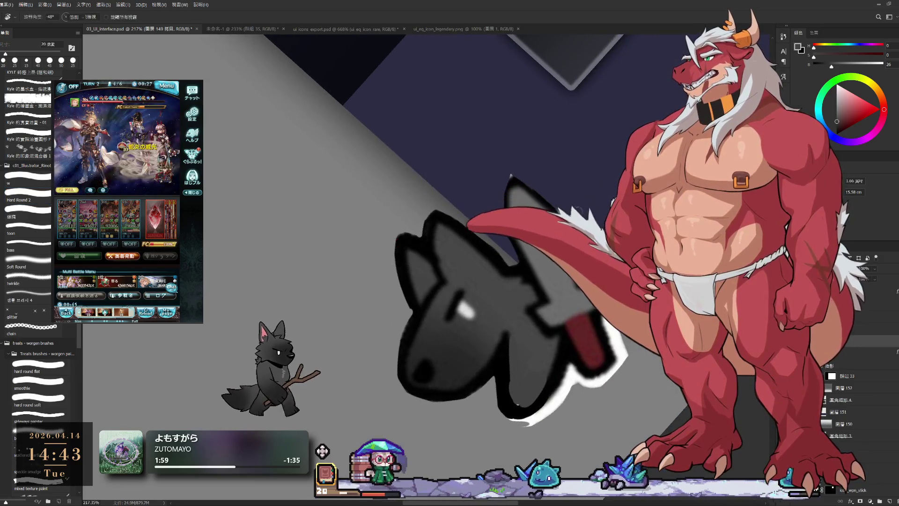
key("b")
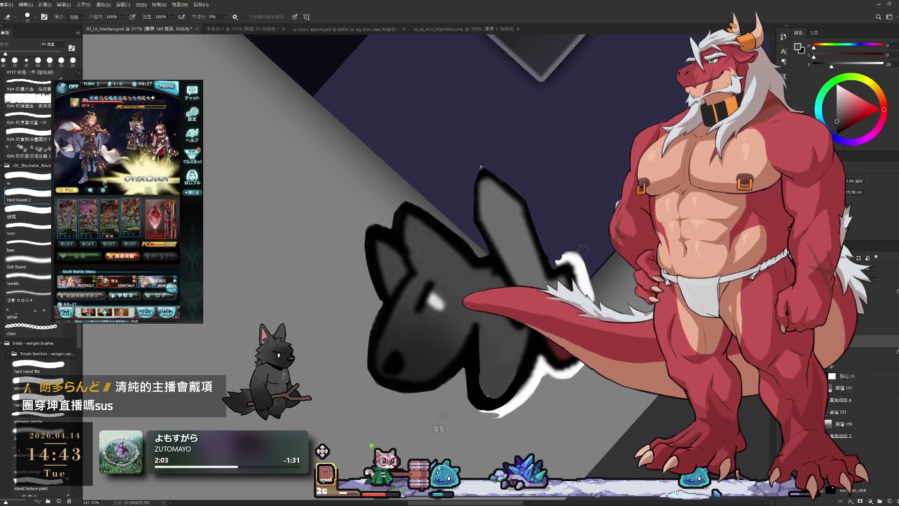
left_click_drag(526, 344, 544, 396)
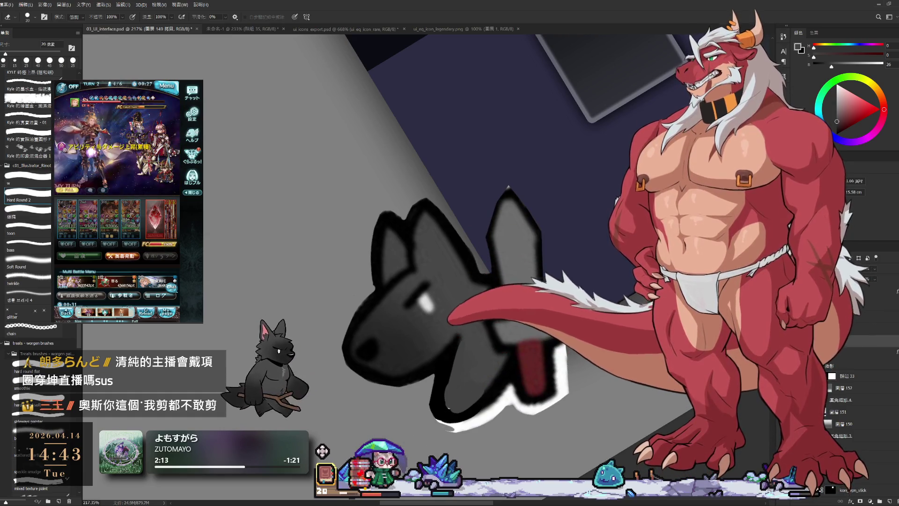
left_click_drag(590, 315, 607, 289)
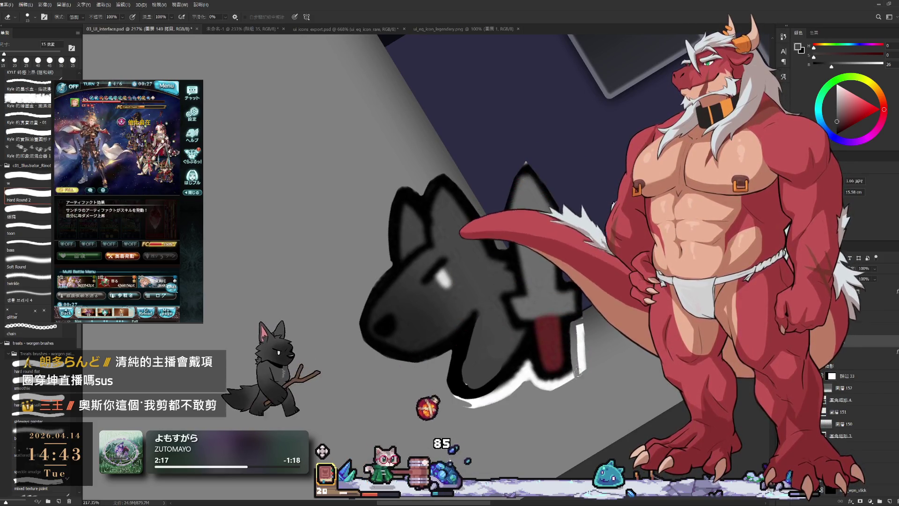
key("bracketright")
key("bracketright")
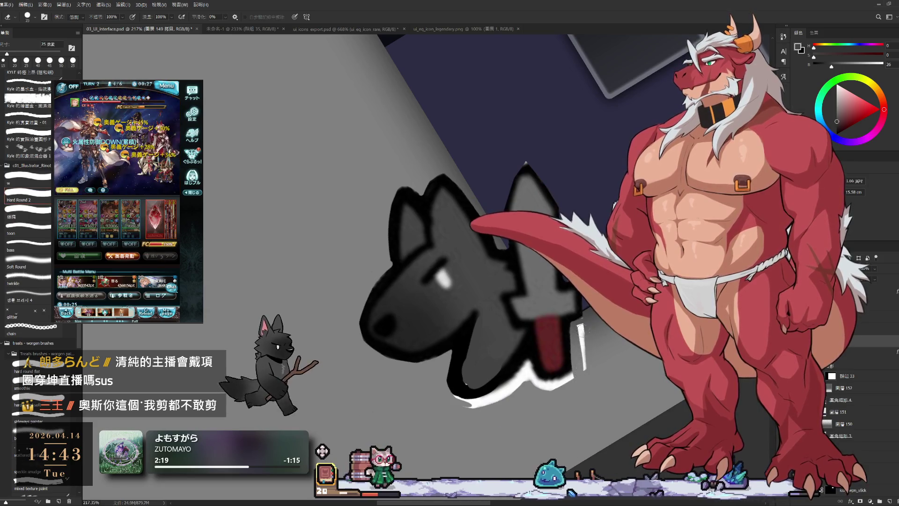
Step: Rotate the canvas in stages to about 109° so the sword blade sits comfortably for painting
key("r")
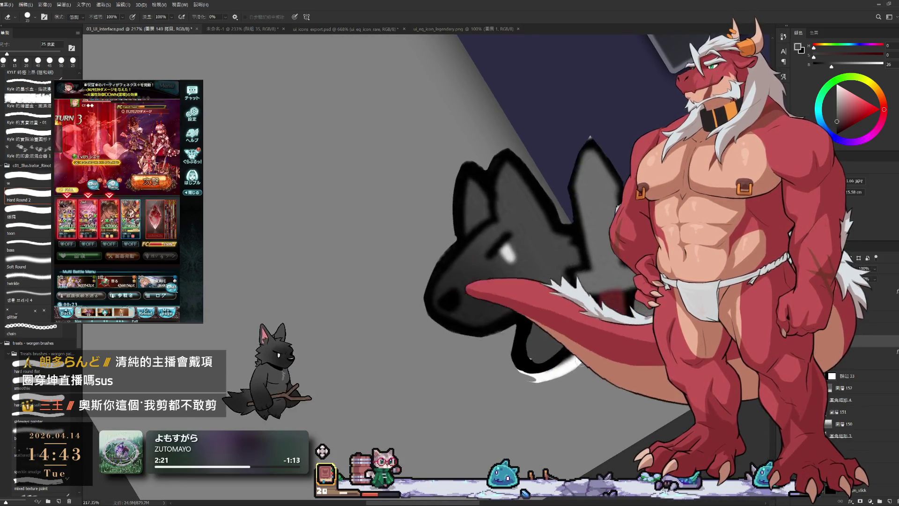
left_click_drag(491, 281, 534, 231)
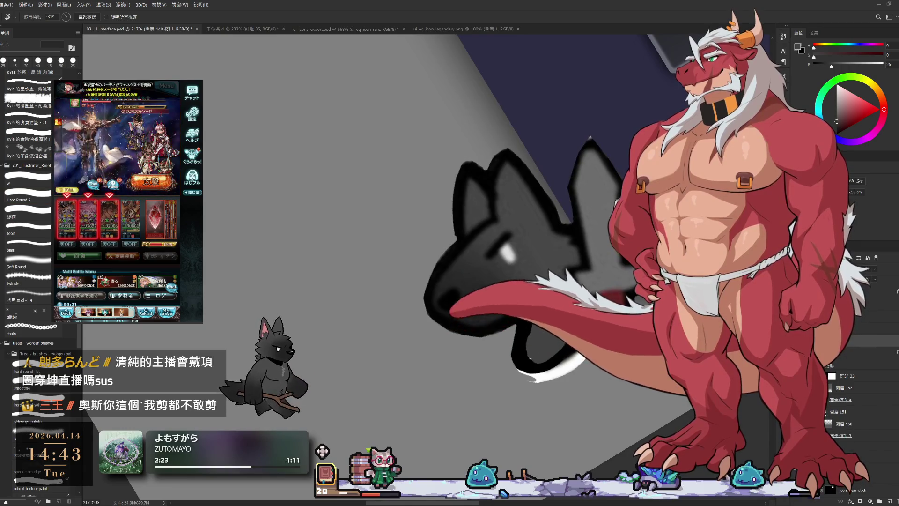
mouse_move(506, 316)
left_mouse_down()
mouse_move(392, 324)
mouse_move(492, 281)
left_mouse_up()
key("b")
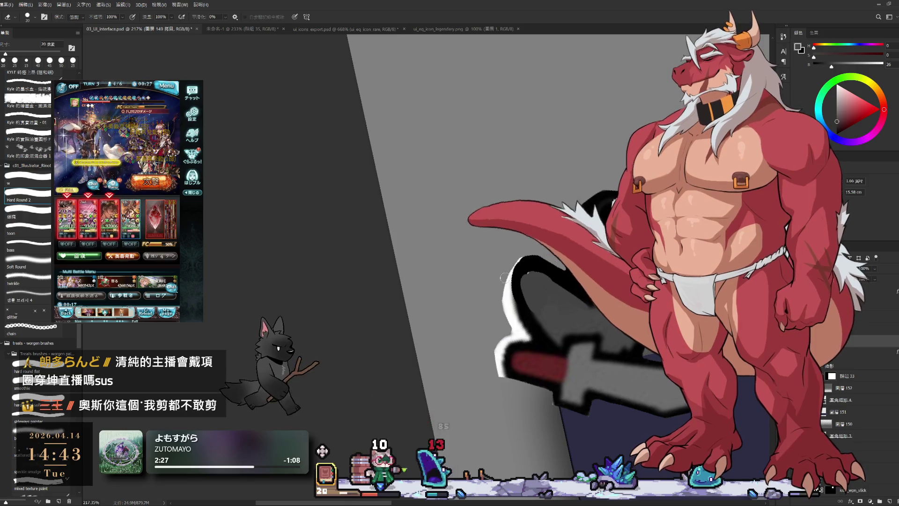
key("r")
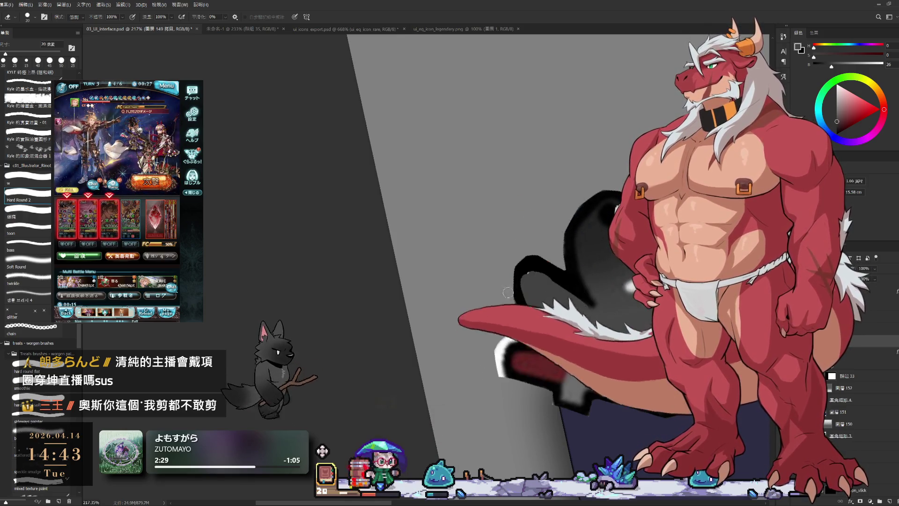
mouse_move(517, 266)
left_mouse_down()
mouse_move(557, 296)
mouse_move(578, 261)
mouse_move(611, 257)
left_mouse_up()
key("b")
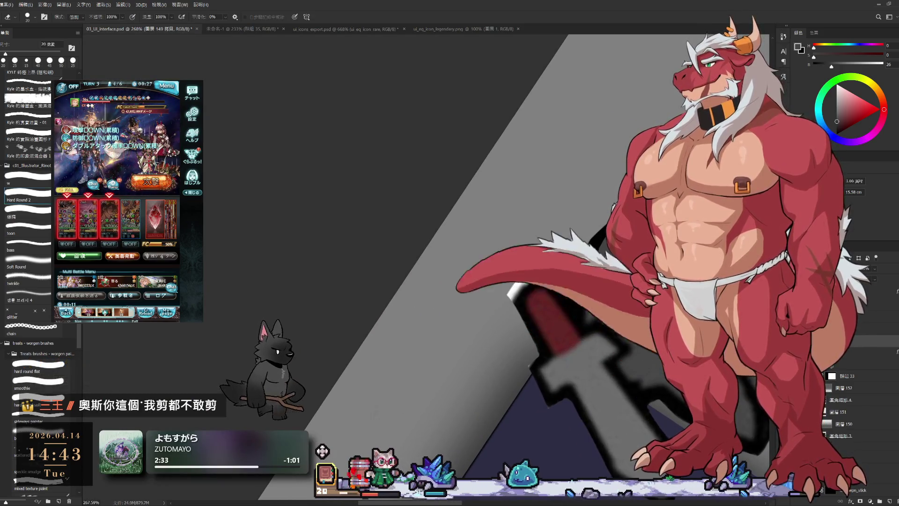
Step: Enlarge the brush to 70 px and pan the sketch up and slightly left
key("bracketright")
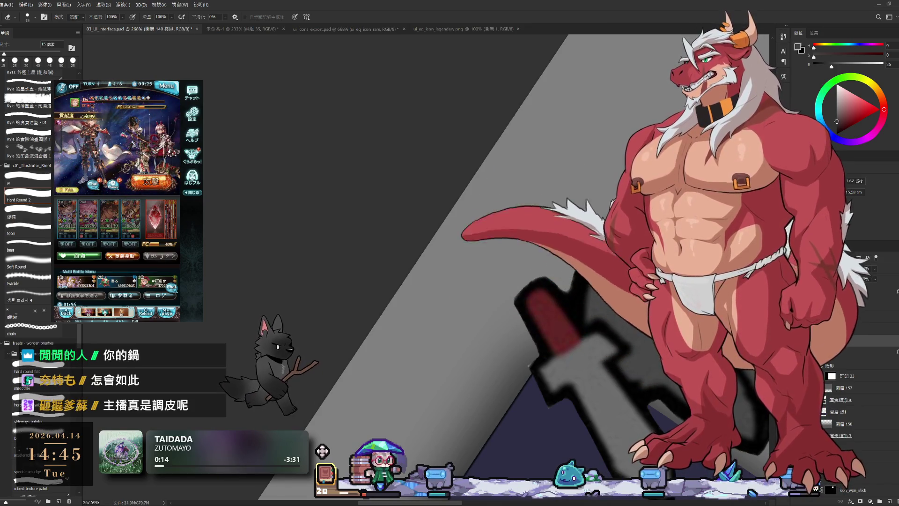
key("b")
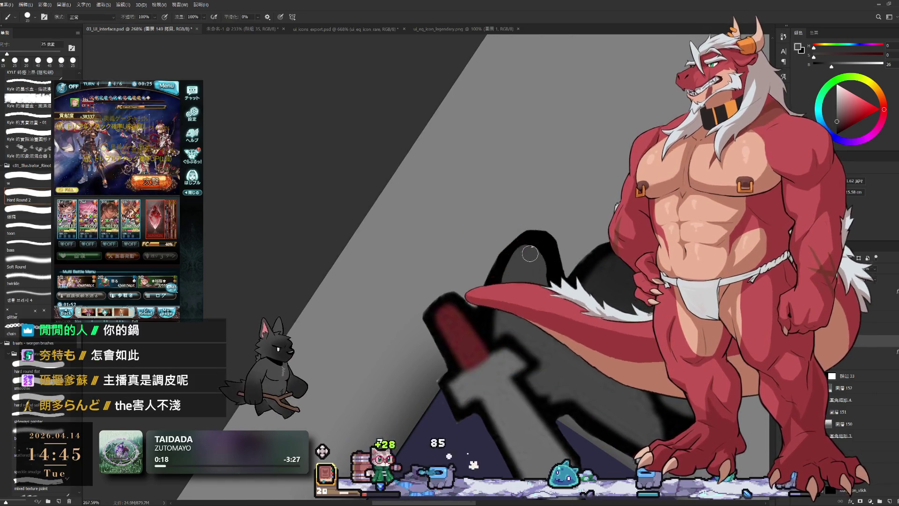
key("bracketright")
left_click_drag(618, 398, 597, 287)
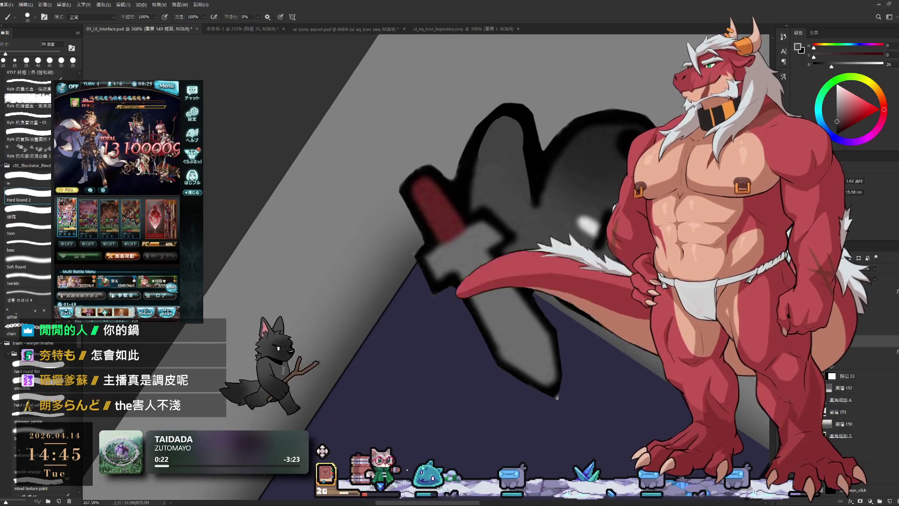
Step: Rotate the view back until the wolf and sword stand upright at 0°
key("r")
left_click_drag(256, 254, 551, 371)
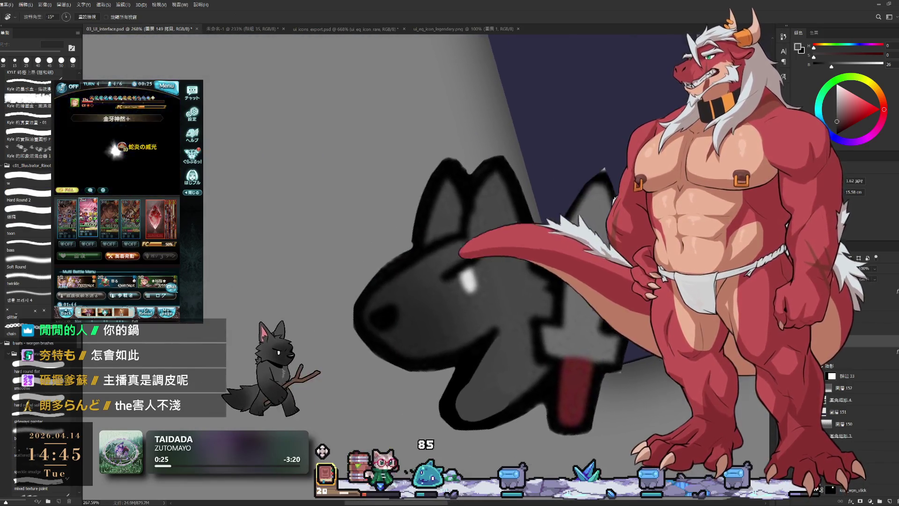
mouse_move(552, 371)
left_mouse_down()
mouse_move(427, 438)
mouse_move(411, 354)
left_mouse_up()
scroll(411, 406, "down", 3)
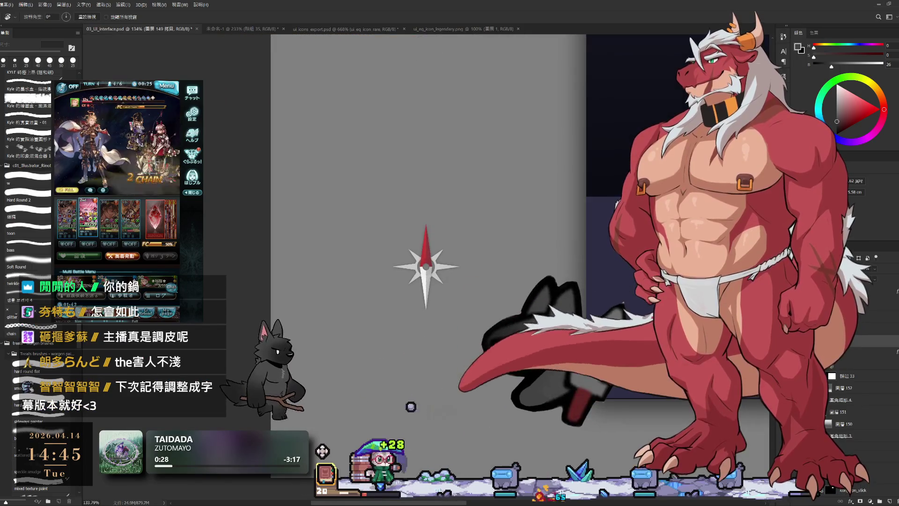
scroll(497, 386, "up", 2)
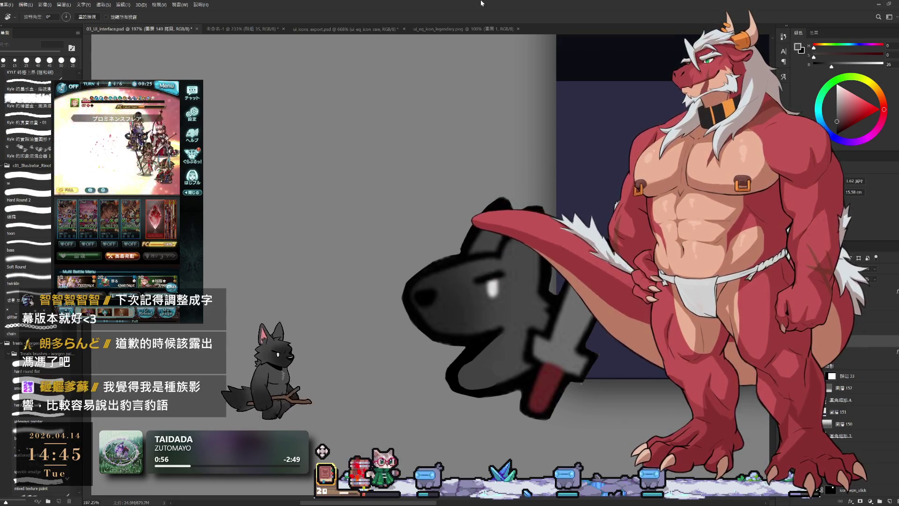
Step: Tilt the canvas view to 50° and pick a new paint colour from the Color panel
mouse_move(566, 137)
left_mouse_down()
mouse_move(511, 90)
mouse_move(472, 182)
left_mouse_up()
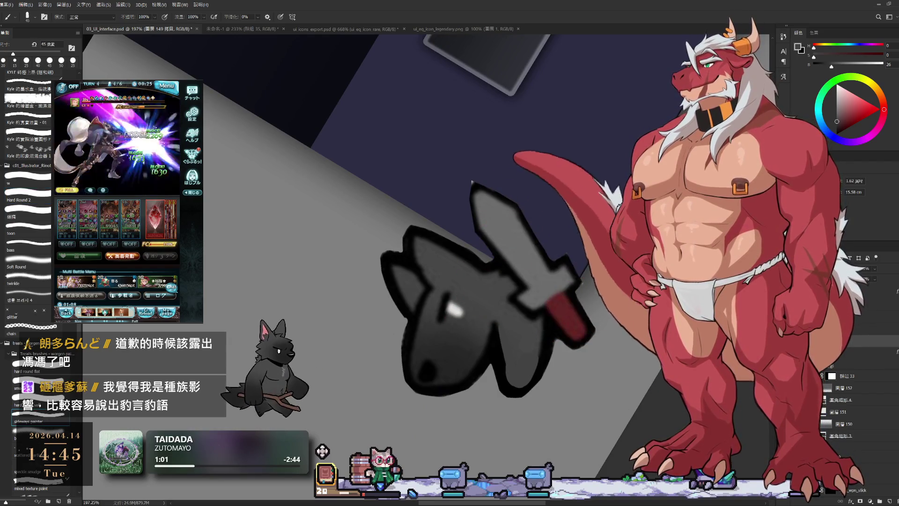
left_click(472, 183, "alt")
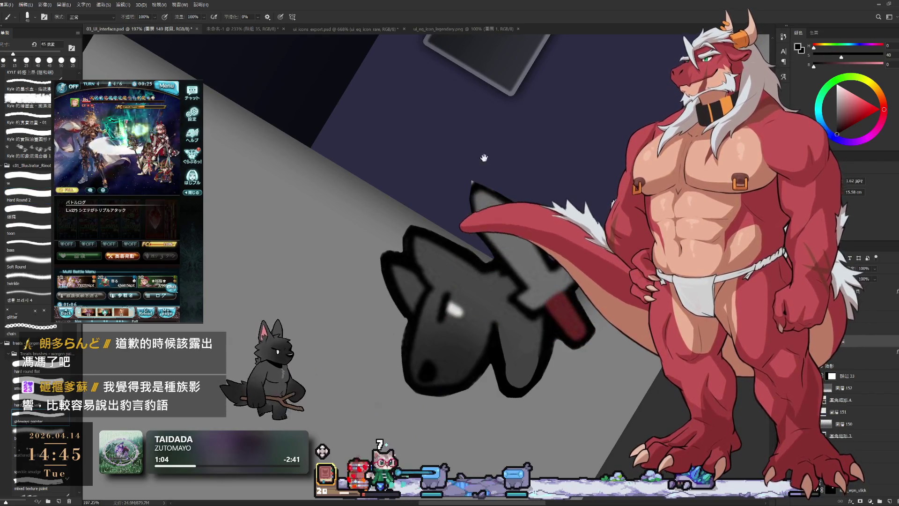
scroll(484, 158, "down", 2)
scroll(506, 176, "down", 2)
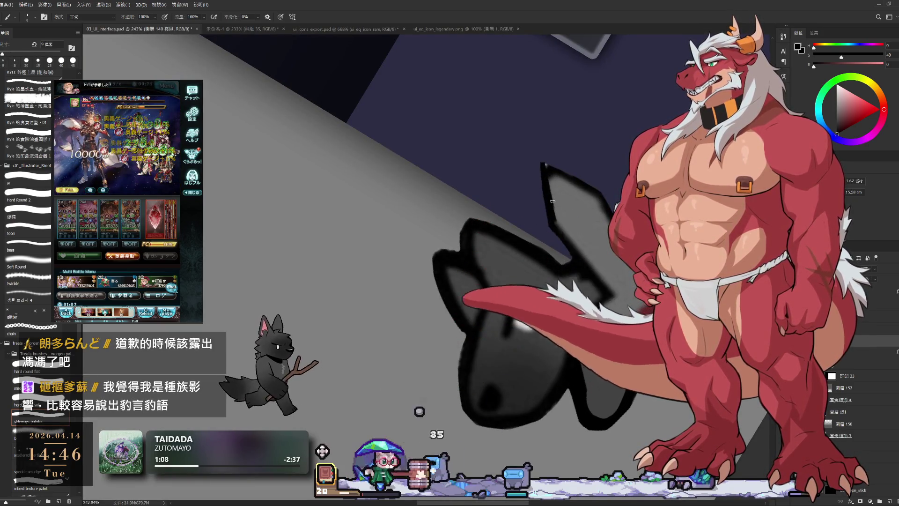
Step: Settle the brush around 10 px and rotate the canvas about 40° for inking
key("bracketright")
key("bracketright")
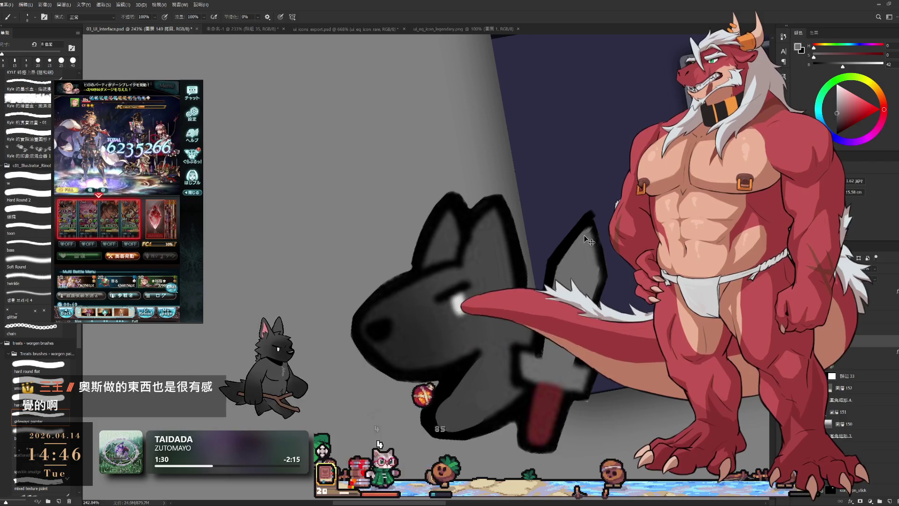
key("bracketleft")
key("bracketleft")
key("bracketleft")
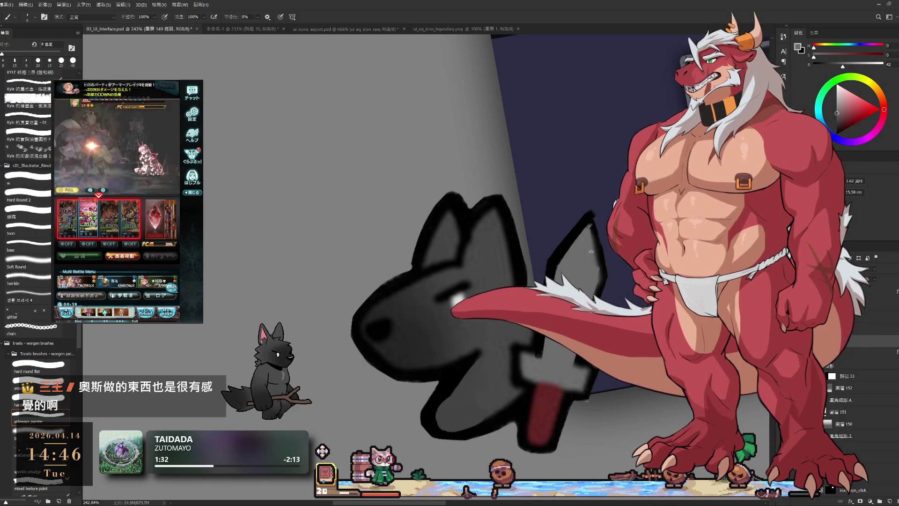
key("bracketright")
key("bracketright")
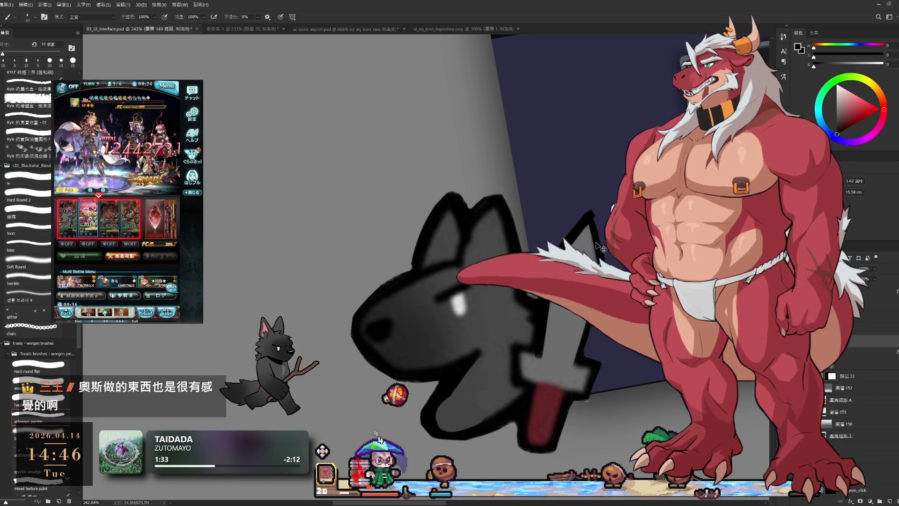
key("r")
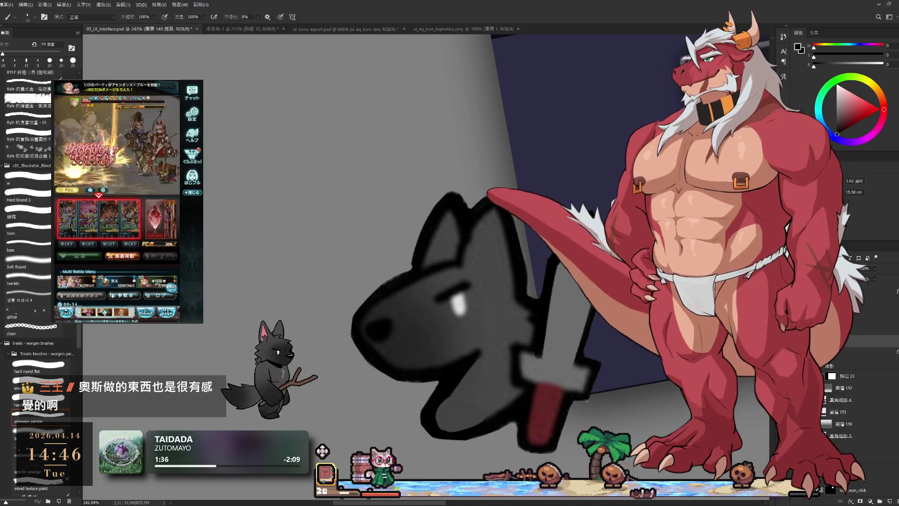
left_click_drag(556, 166, 597, 232)
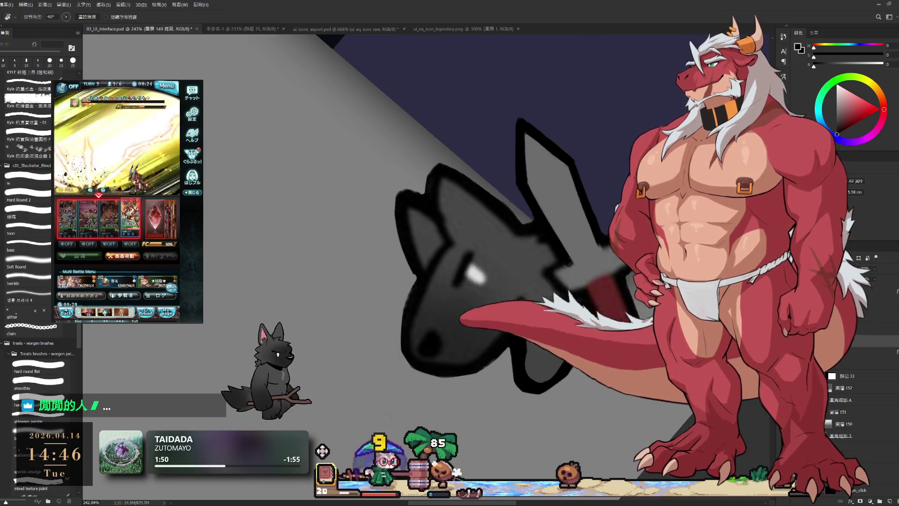
Step: Turn the sketch more upright and select the Hard Round 2 brush for the sword outline
key("r")
key("b")
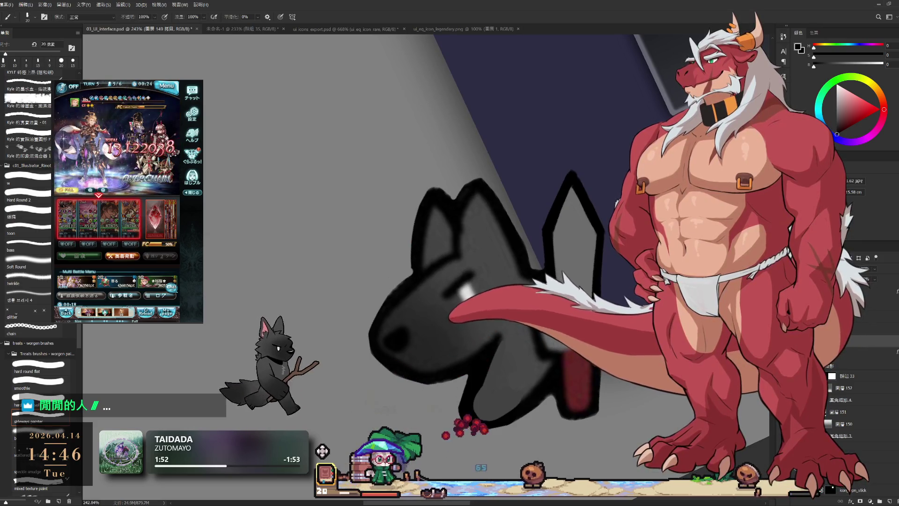
left_click(26, 200)
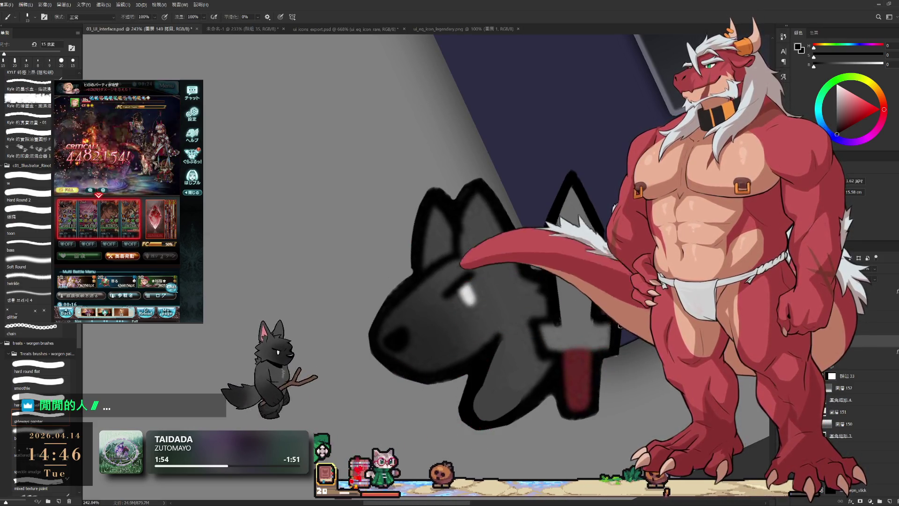